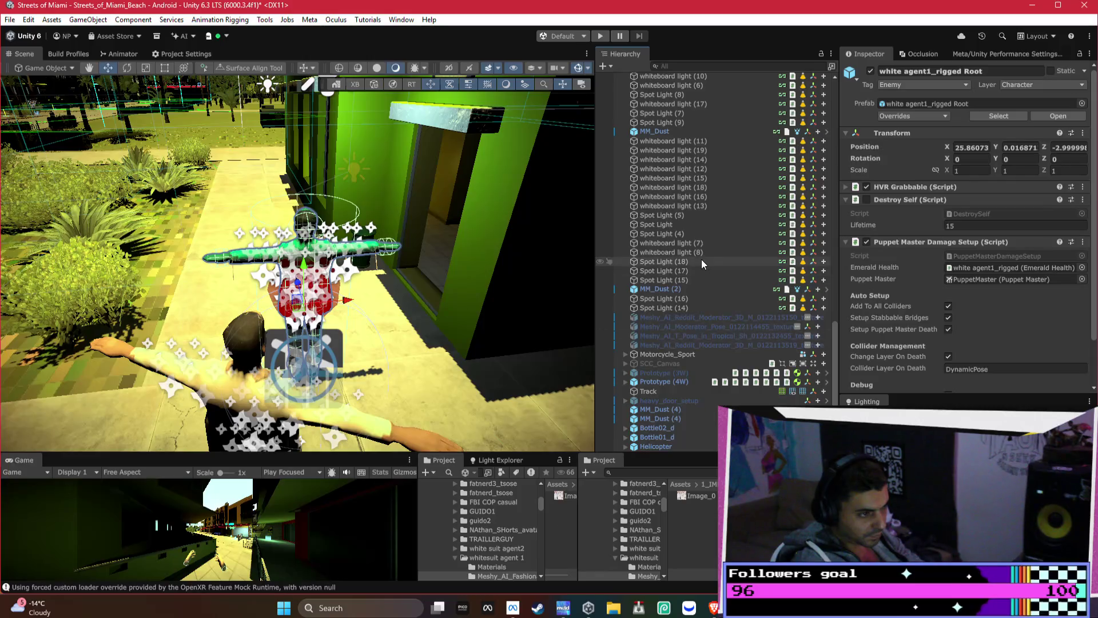
Inspect the Gunshop Guido character, the character above it, and the gunshop object
scroll(702, 258, up, 15)
scroll(711, 280, up, 5)
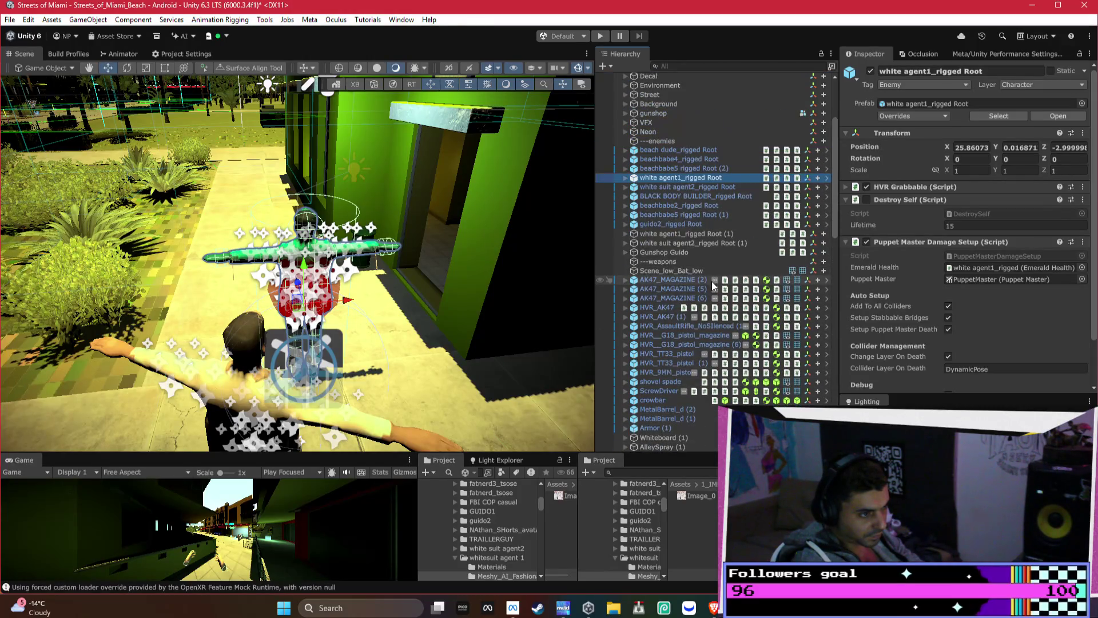
click(688, 323)
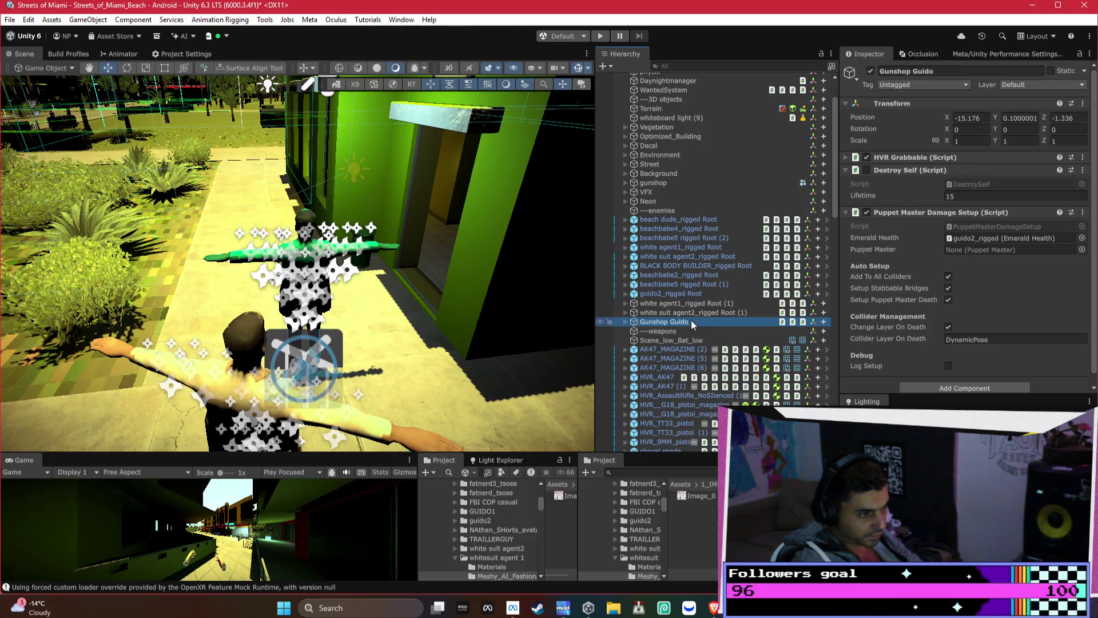
key(Up)
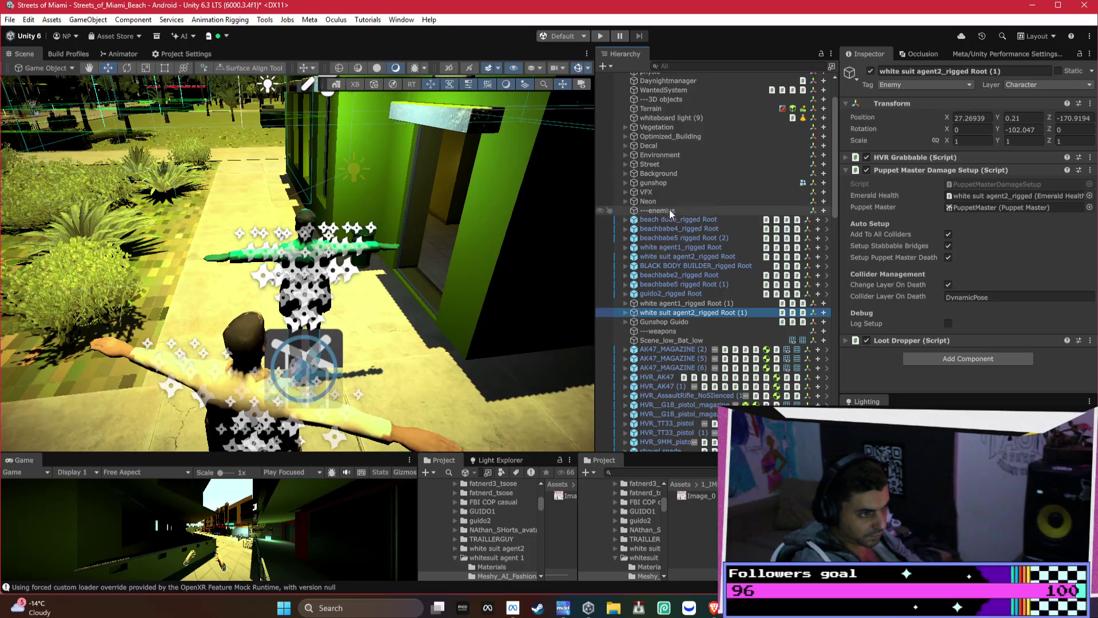
click(741, 183)
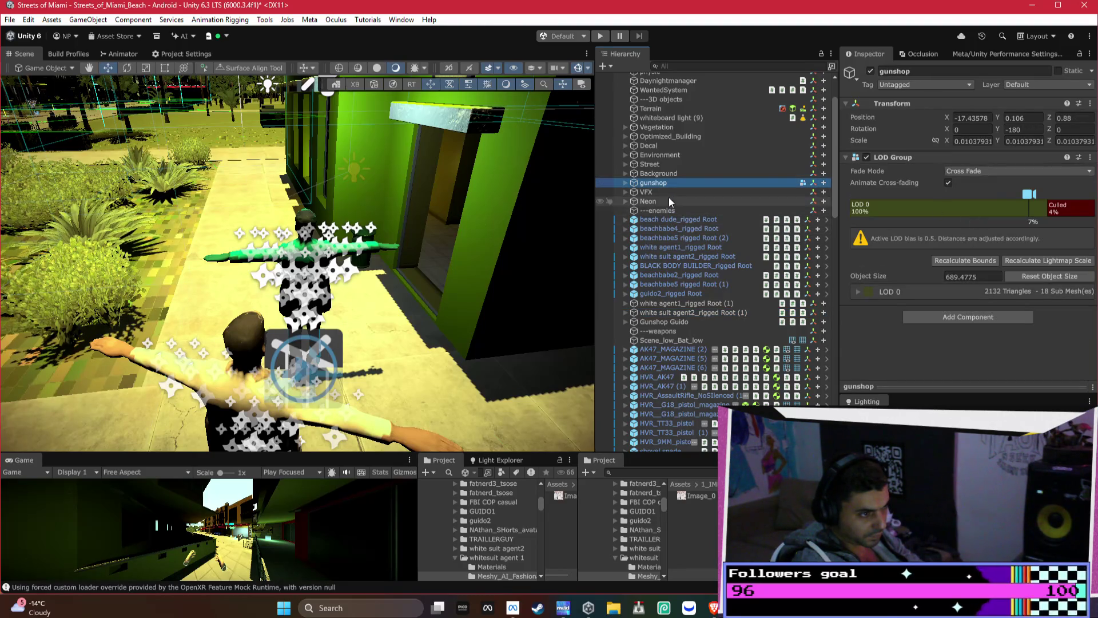
Select WantedSystem and collapse its Enhanced Wanted System and Crime Detector components
scroll(679, 197, up, 3)
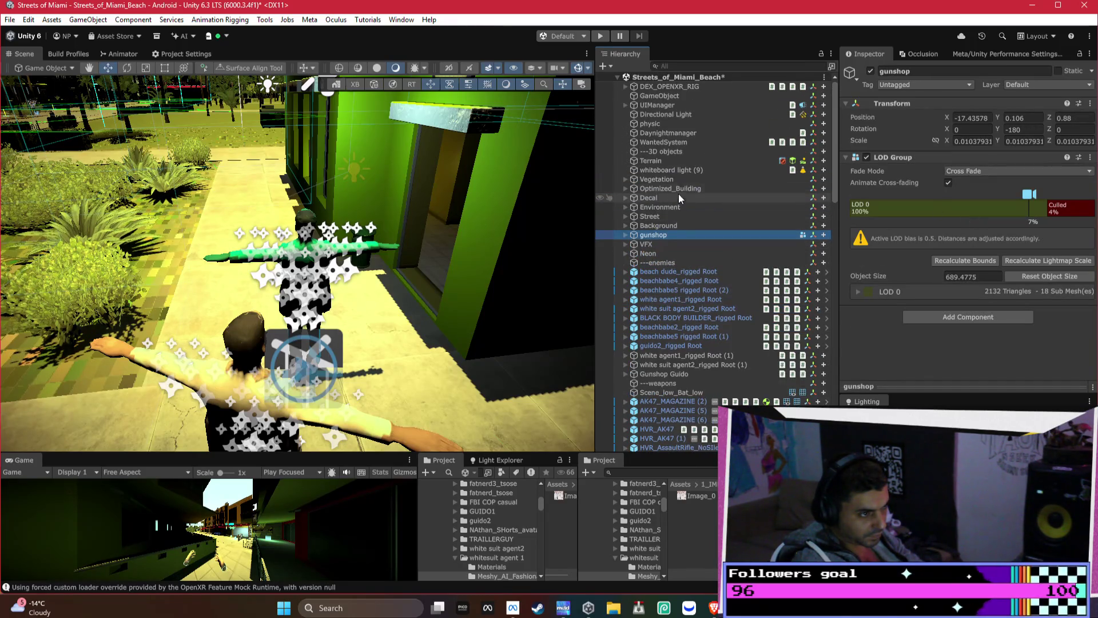
click(674, 143)
scroll(1004, 269, down, 5)
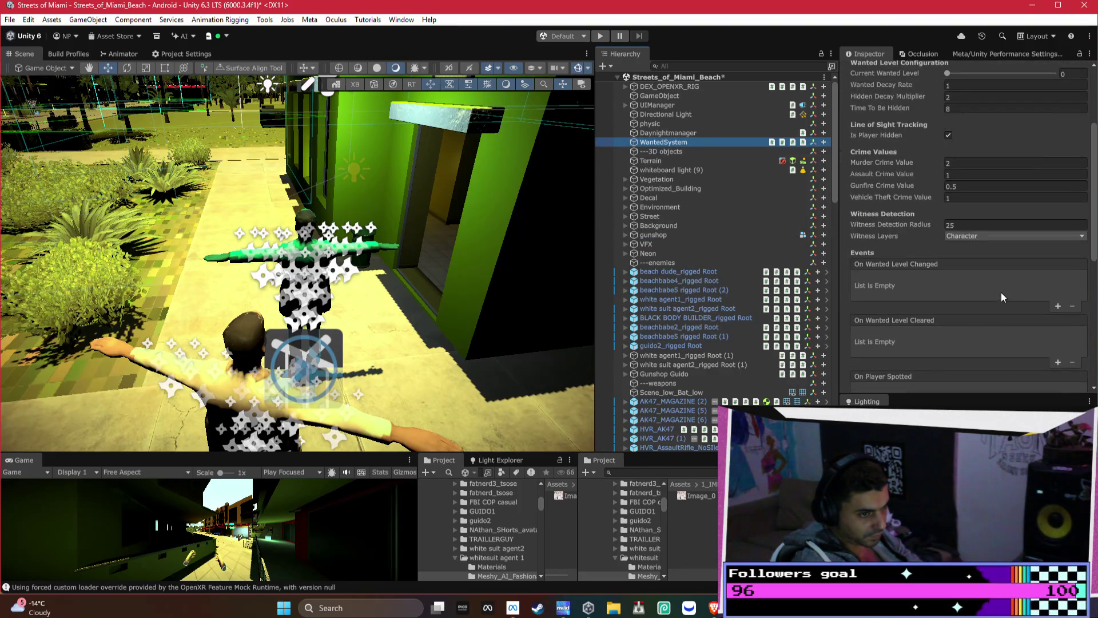
scroll(1013, 227, up, 5)
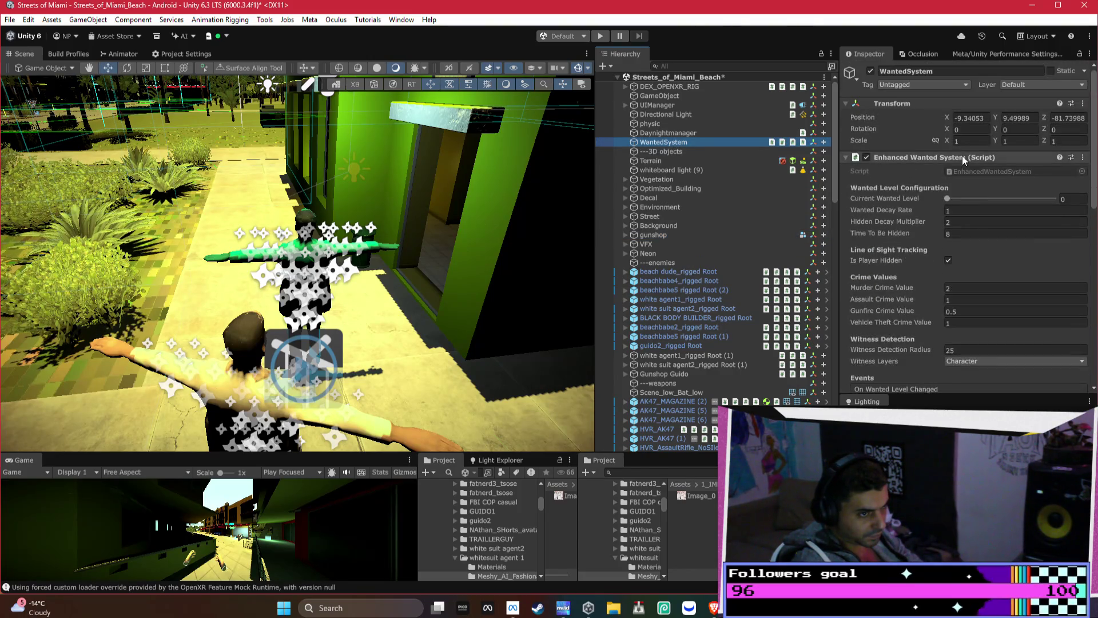
click(903, 157)
click(894, 170)
key(alt+Tab)
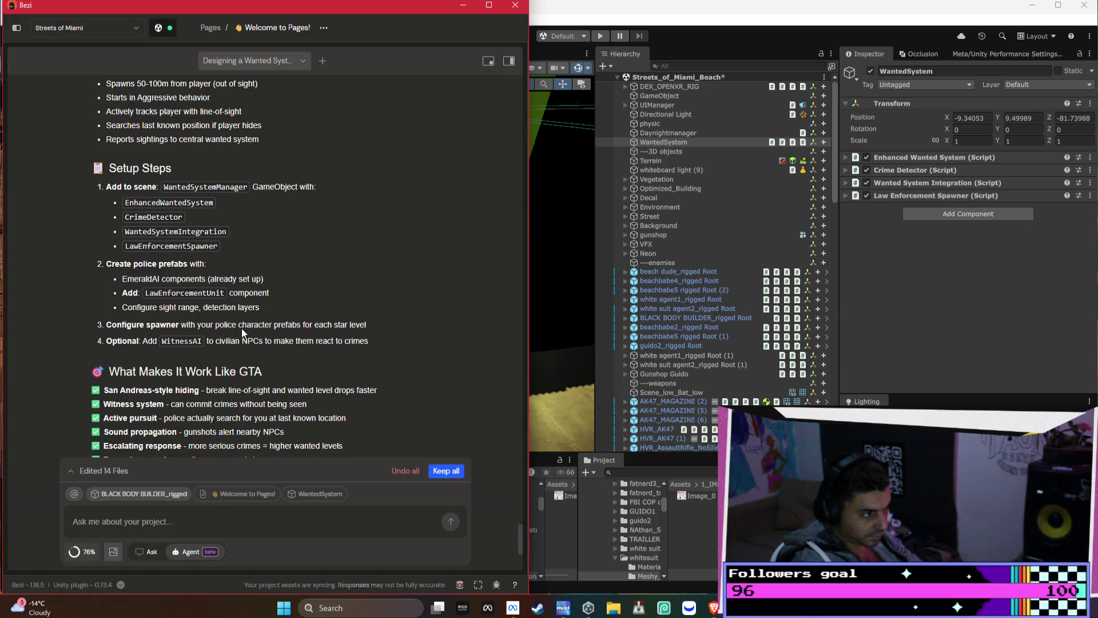
Switch the Bezi assistant from Agent to Ask mode and start typing 'how do i set up'
scroll(269, 330, down, 1)
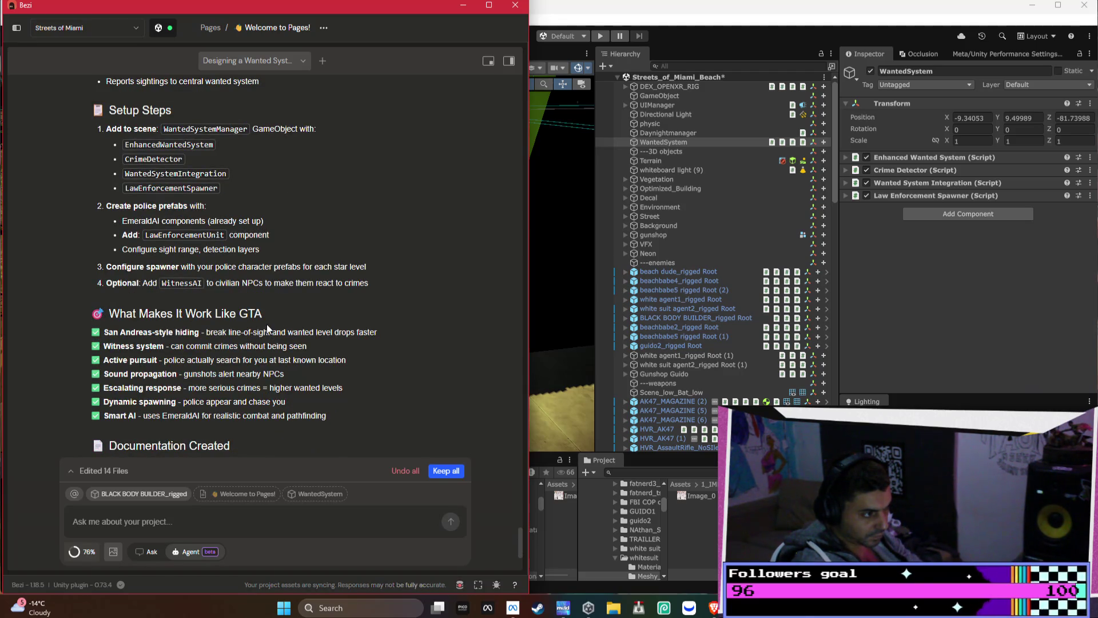
scroll(267, 323, up, 10)
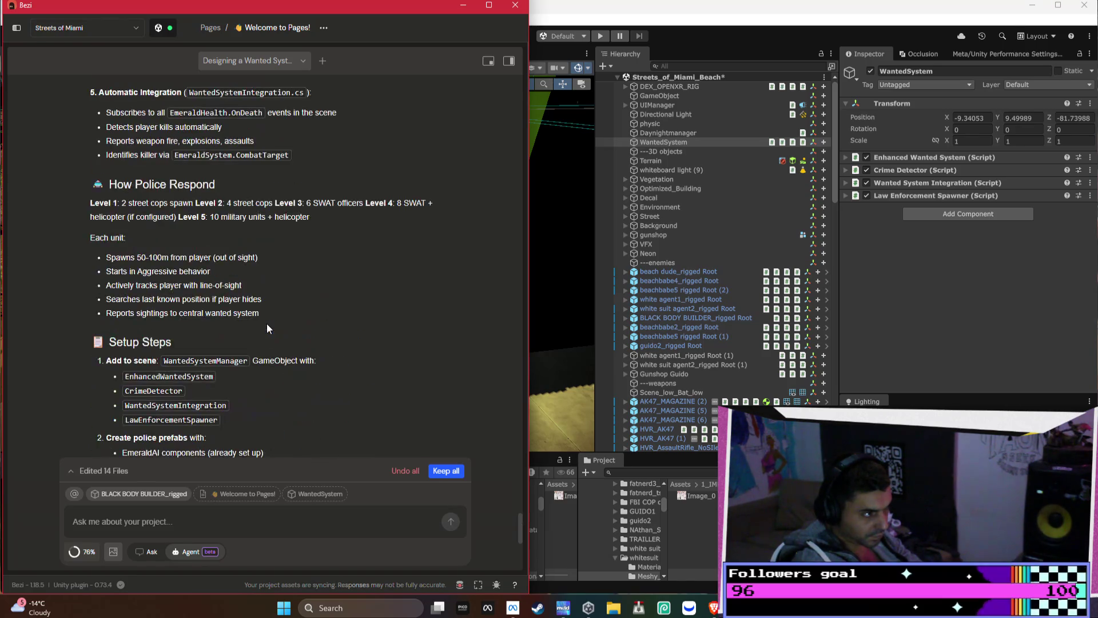
scroll(268, 328, up, 15)
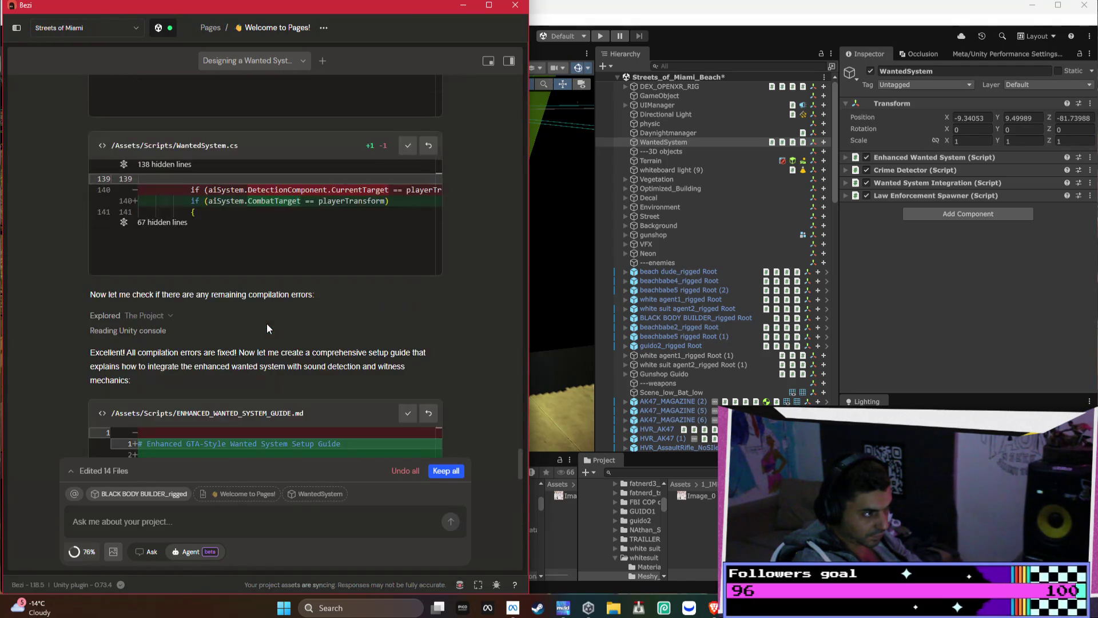
scroll(266, 328, up, 10)
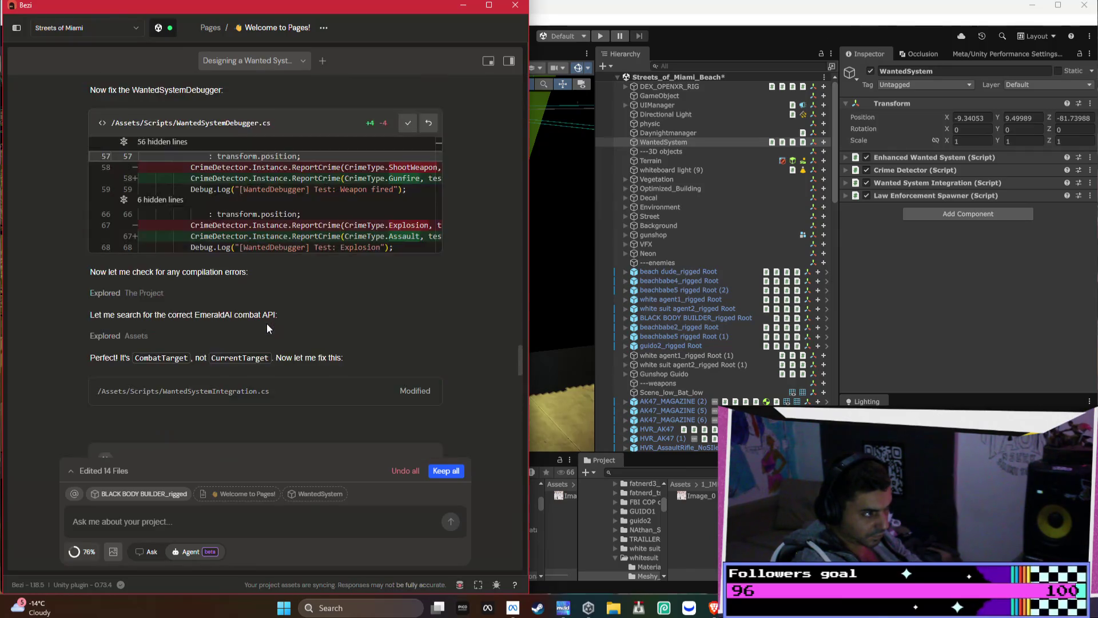
click(150, 552)
text(how do i set up)
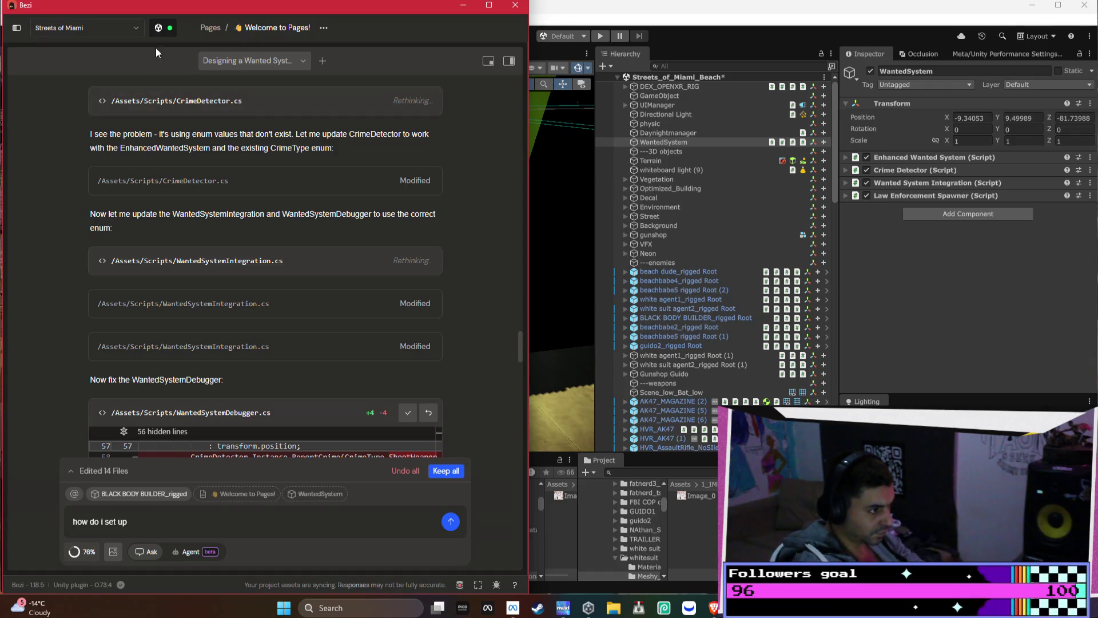
Select the white agent1_rigged and white suit agent2_rigged Root characters in Unity
scroll(264, 286, down, 10)
scroll(268, 309, down, 10)
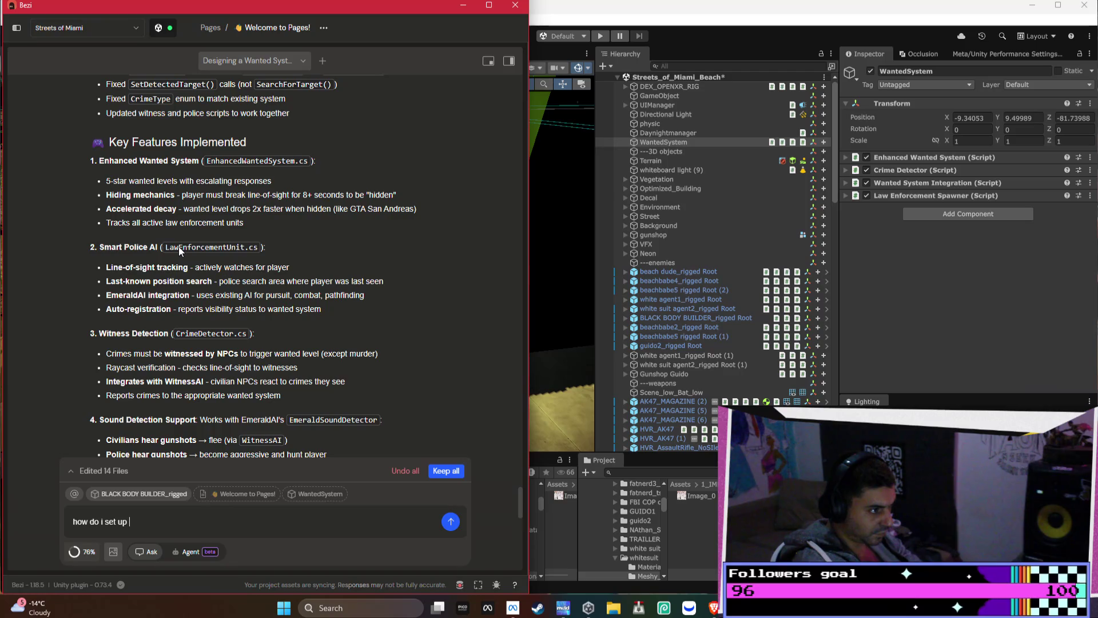
click(681, 300)
shift+click(680, 308)
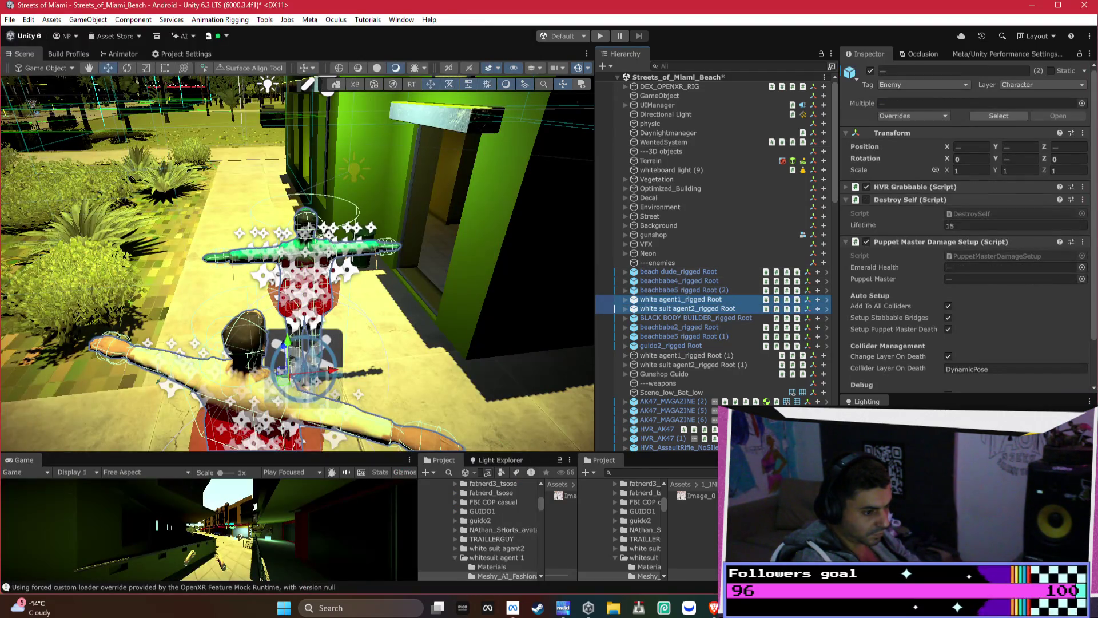
Select both agents' inner rigged models and add a Law Enforcement Unit component to them
scroll(1070, 374, down, 3)
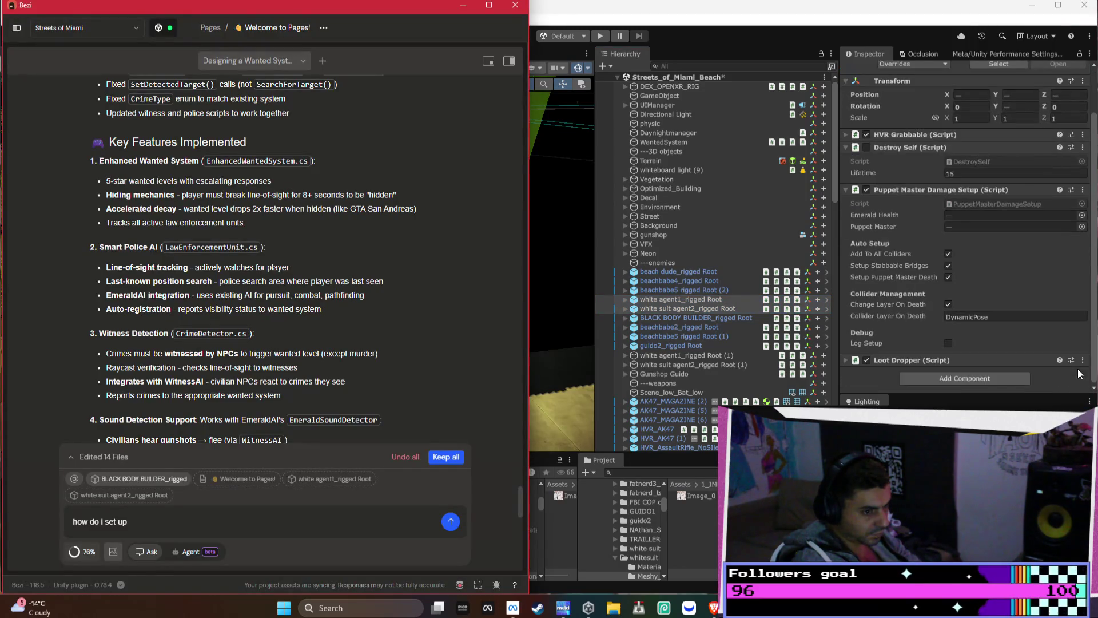
click(1008, 381)
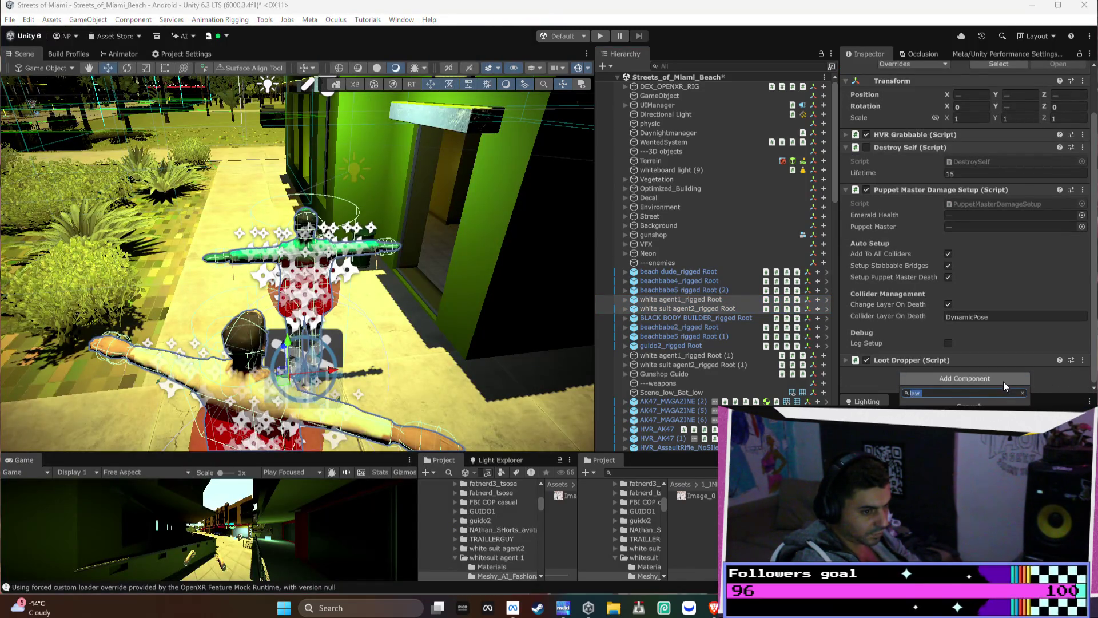
click(625, 310)
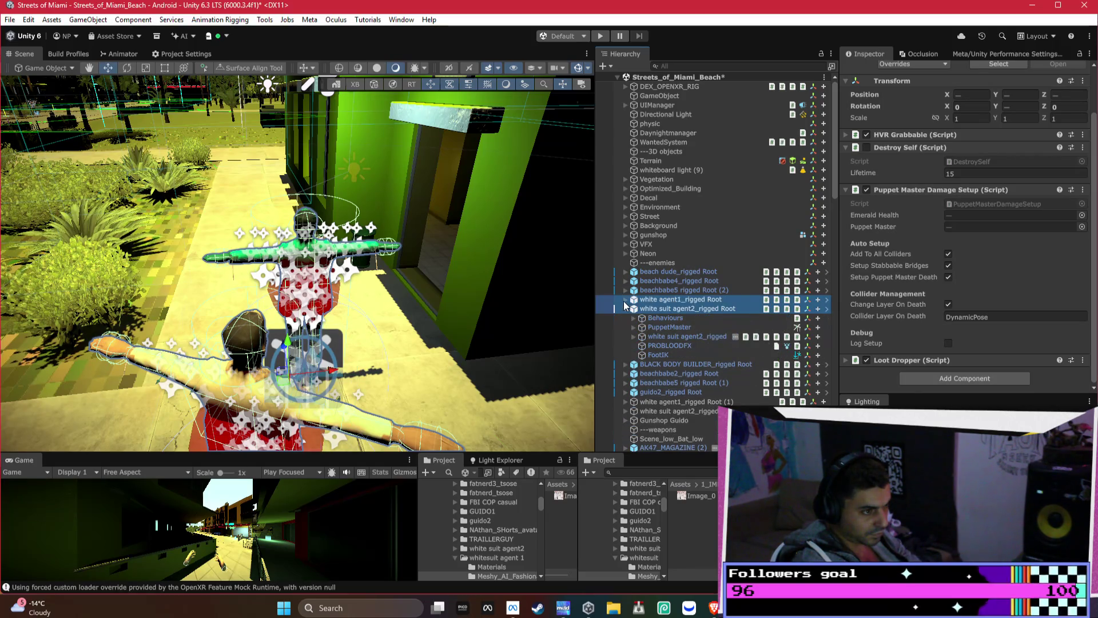
click(625, 300)
click(680, 382)
ctrl+click(672, 328)
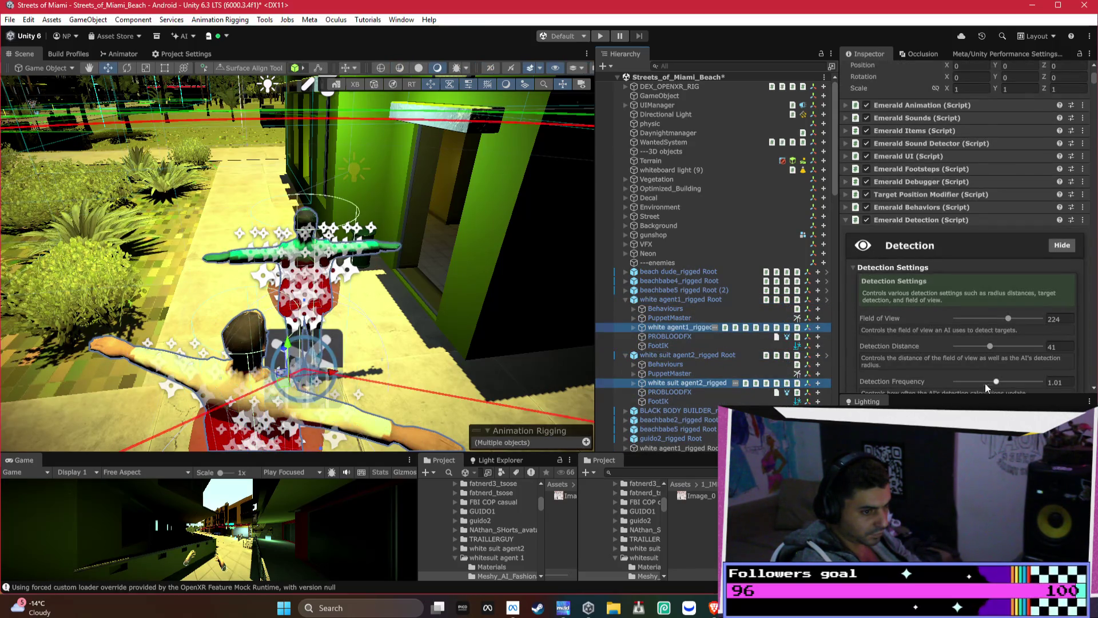
scroll(987, 386, down, 10)
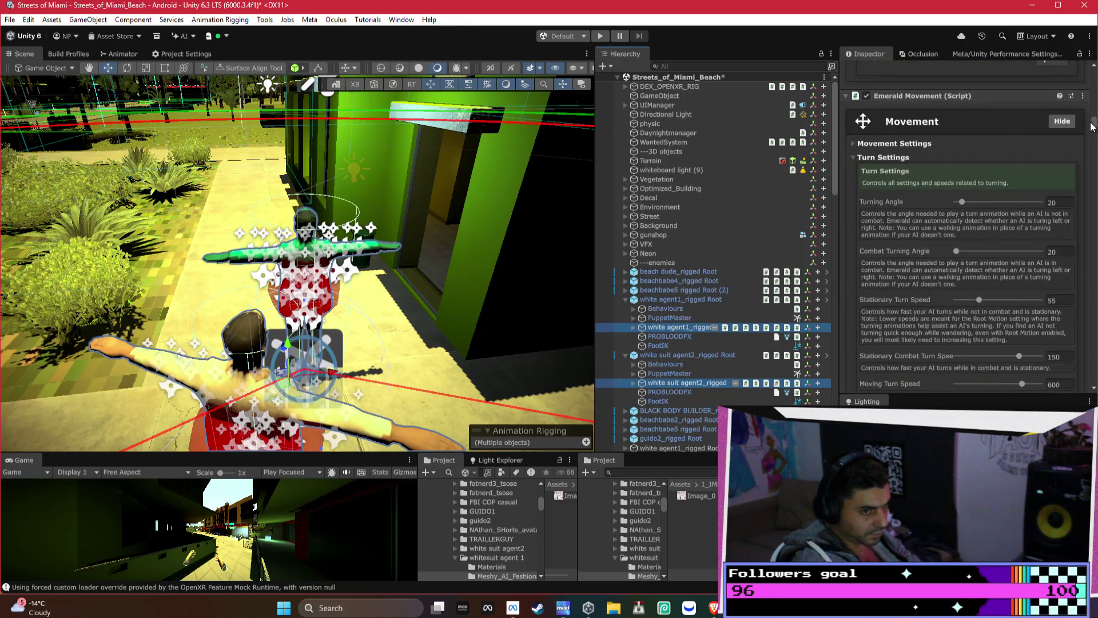
drag(1093, 122, 1093, 377)
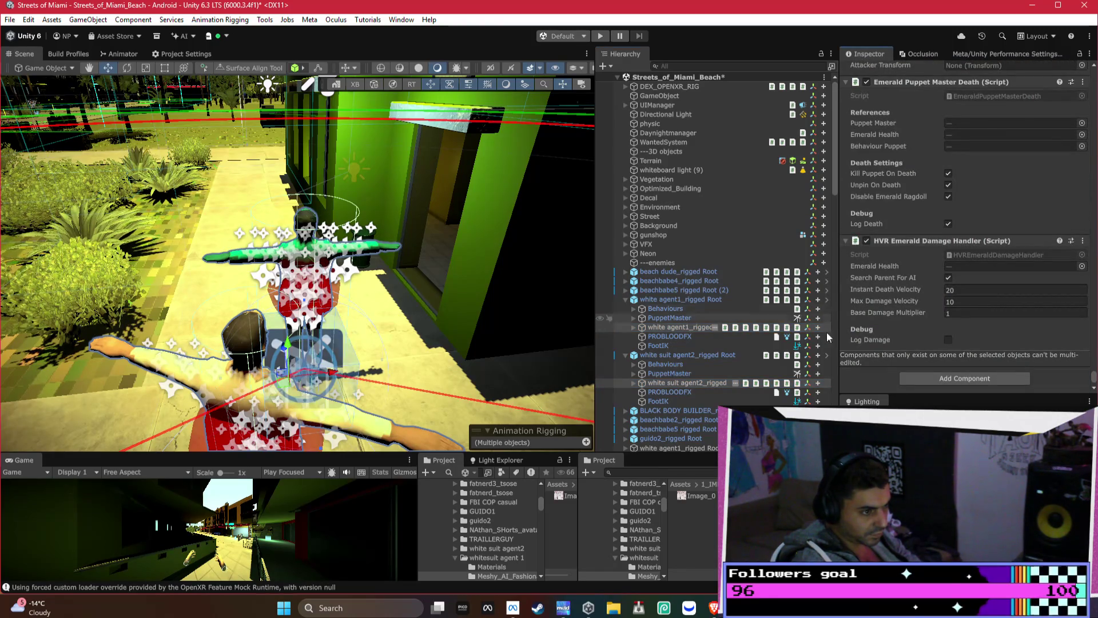
click(954, 378)
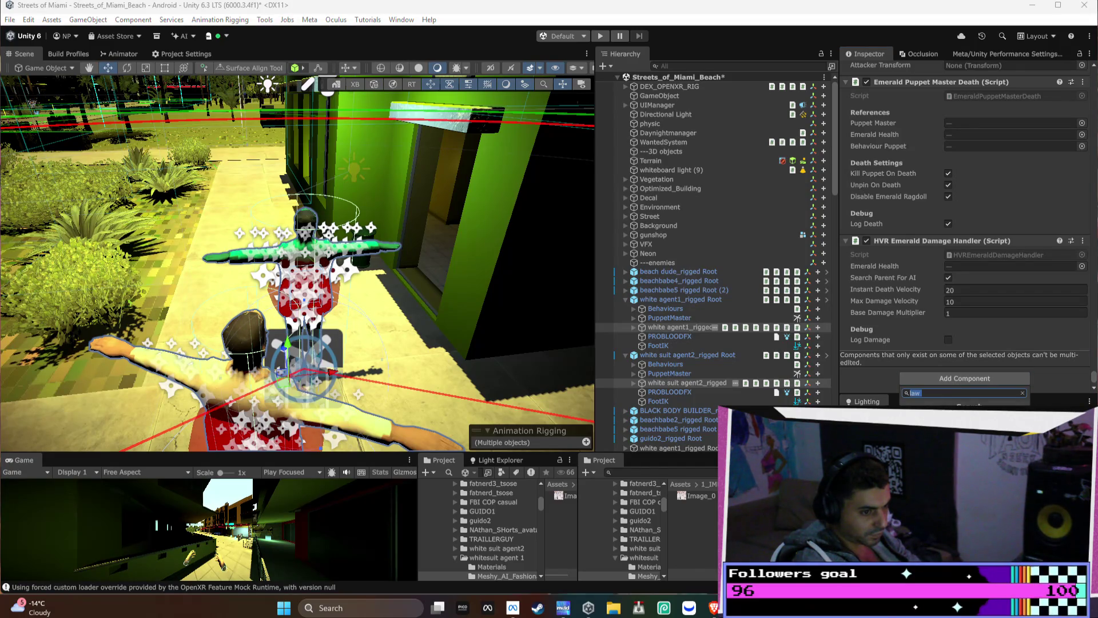
click(947, 416)
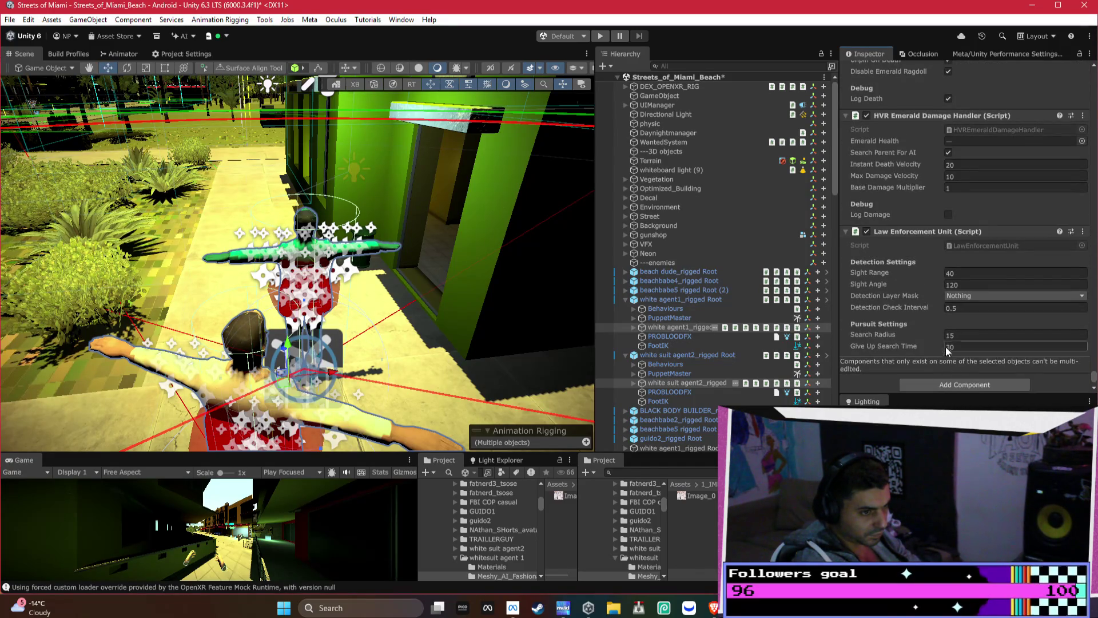
Set the Law Enforcement Unit's Sight Range to 25 and Sight Angle to 140
double_click(956, 273)
text(25)
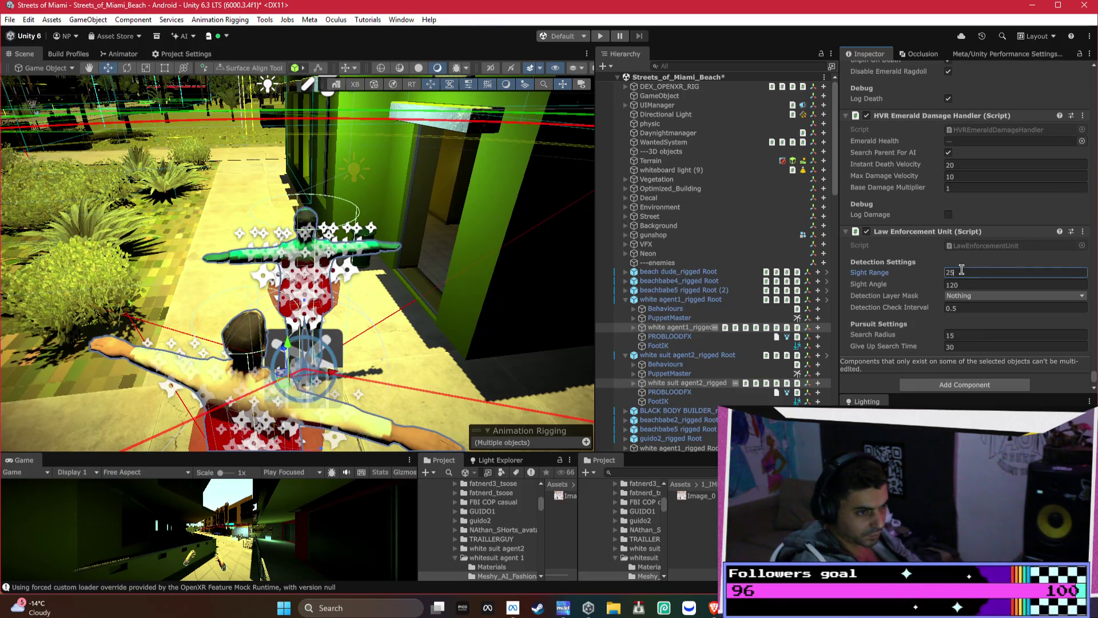
key(Tab)
text(140)
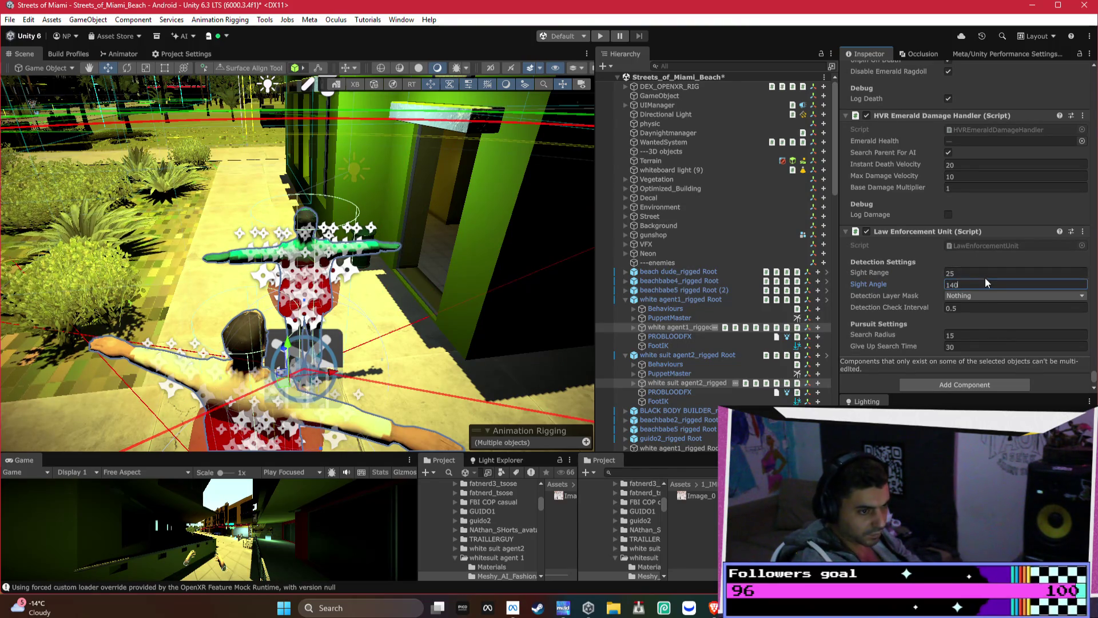
Detect the Player and Hand layers and set Give Up Search Time to 15
click(996, 296)
click(968, 399)
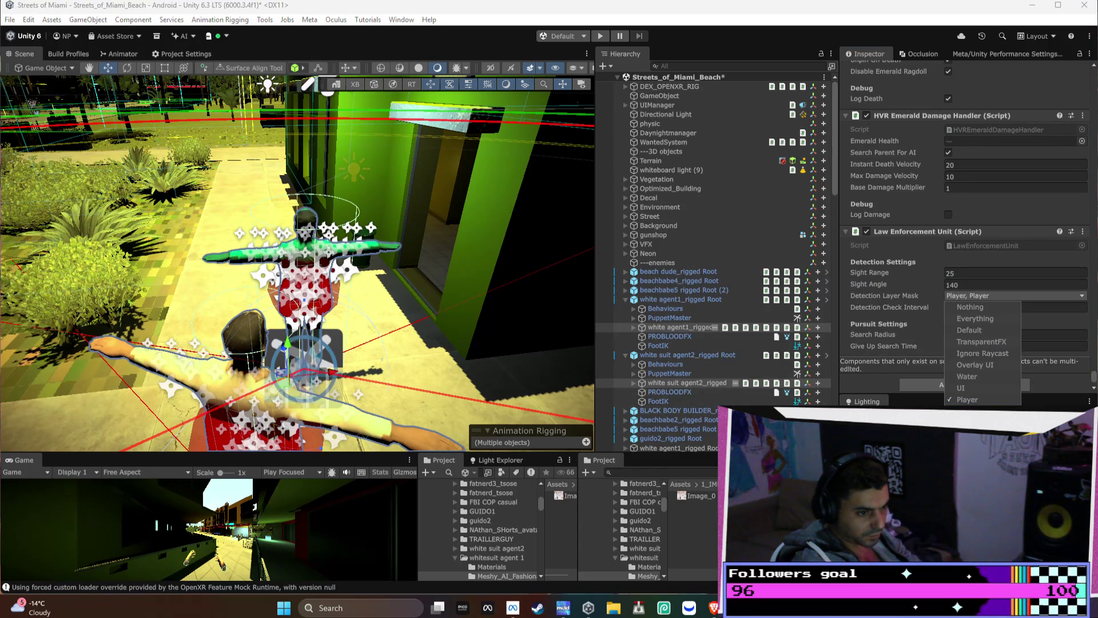
click(860, 311)
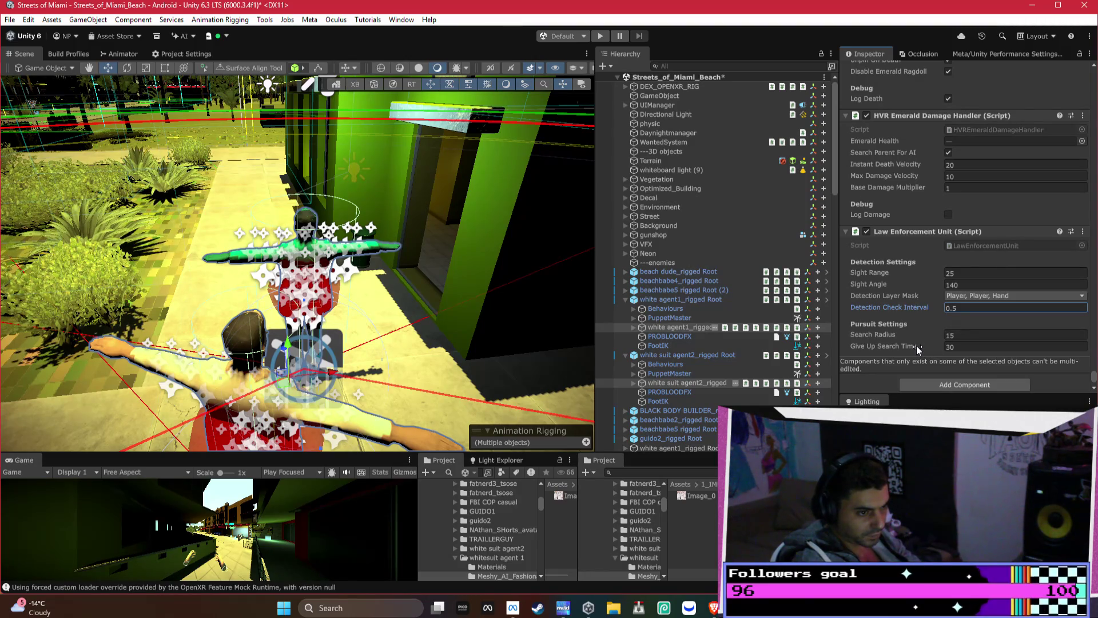
click(993, 346)
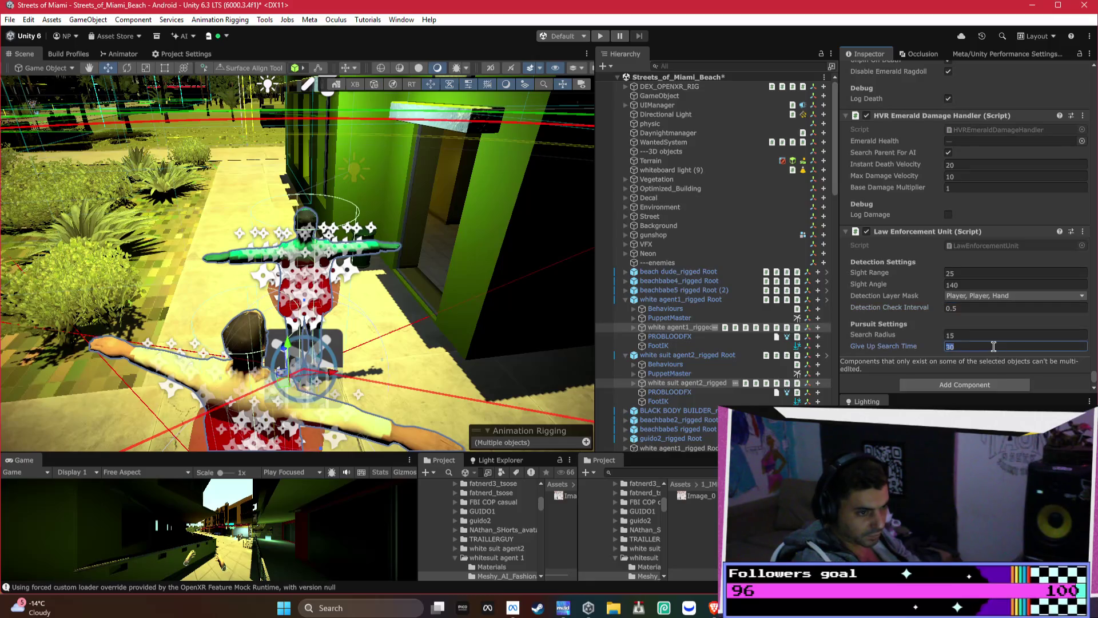
text(15)
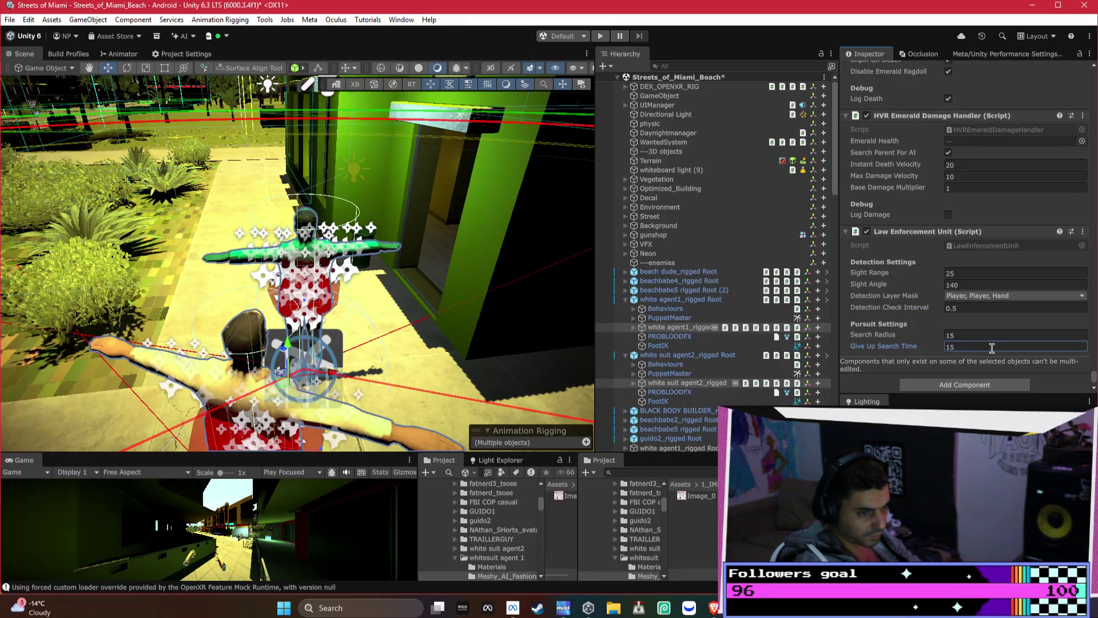
drag(444, 258, 315, 239)
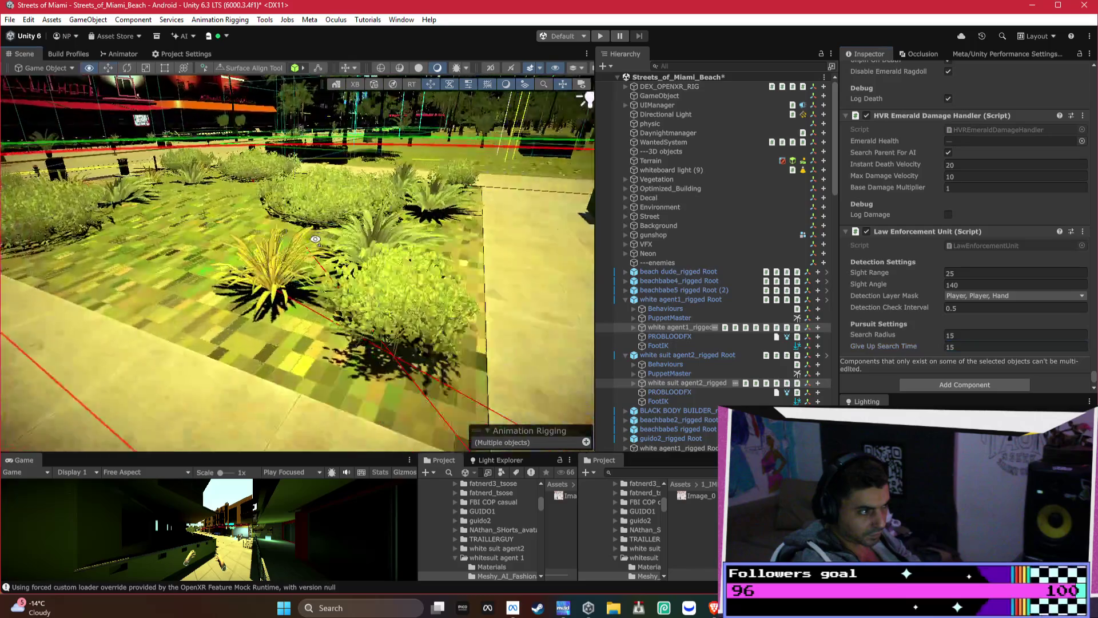
Orbit to an overhead view and frame the two white-suit agents close up
key(f)
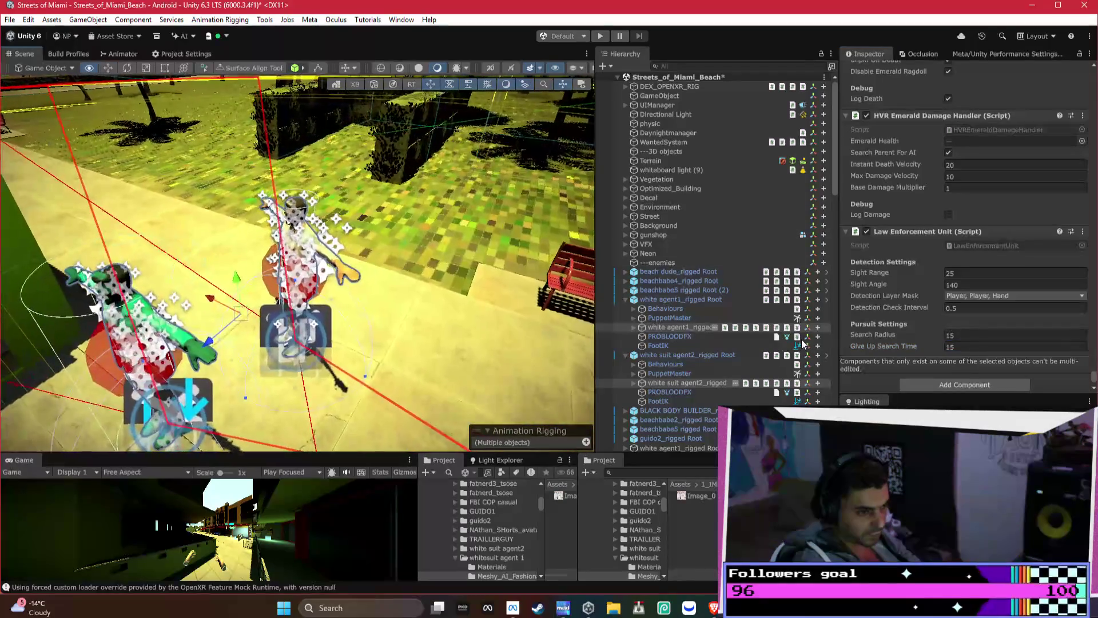
mouse_move(593, 275)
mouse_down()
mouse_move(499, 340)
mouse_move(609, 464)
mouse_move(50, 446)
mouse_move(4, 392)
mouse_up()
key(f)
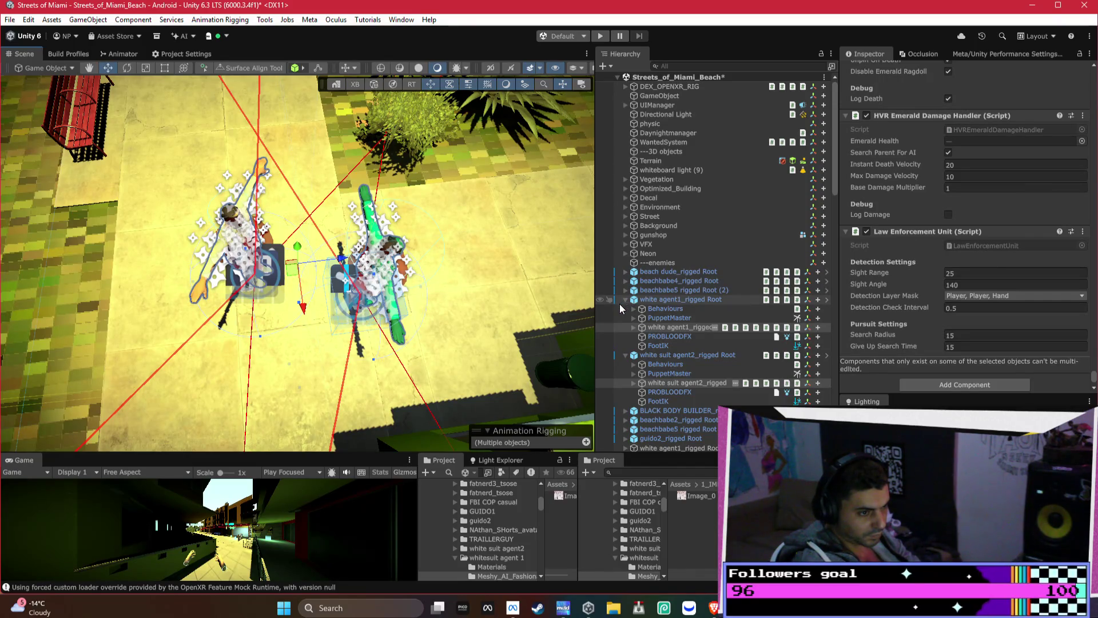
Apply the added Law Enforcement Unit to both white agents' prefabs
click(701, 326)
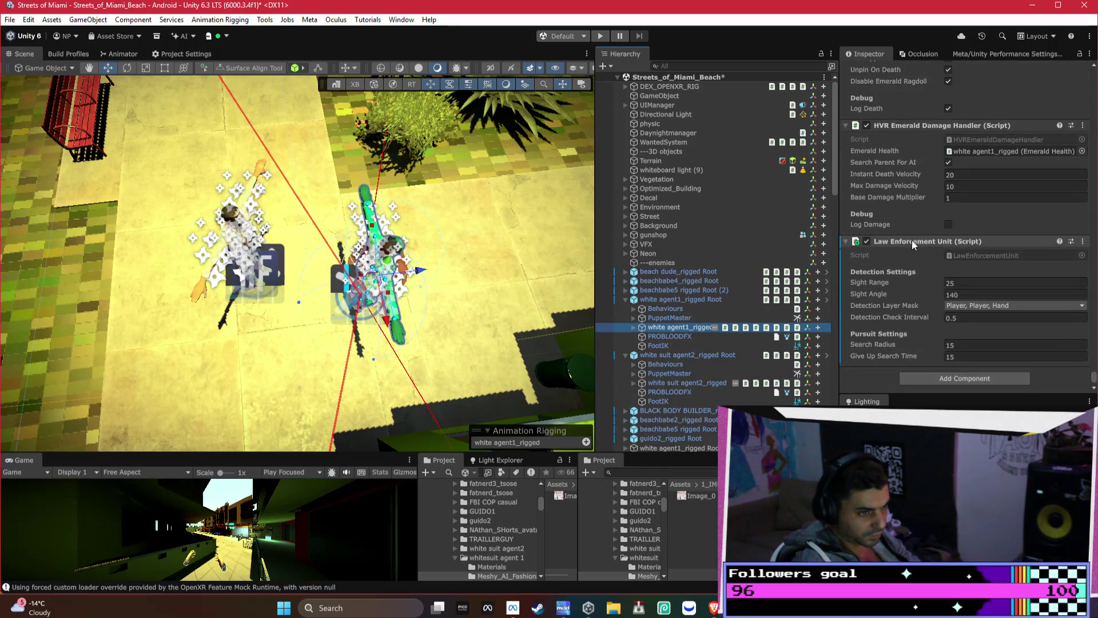
right_click(913, 241)
mouse_move(975, 278)
click(882, 277)
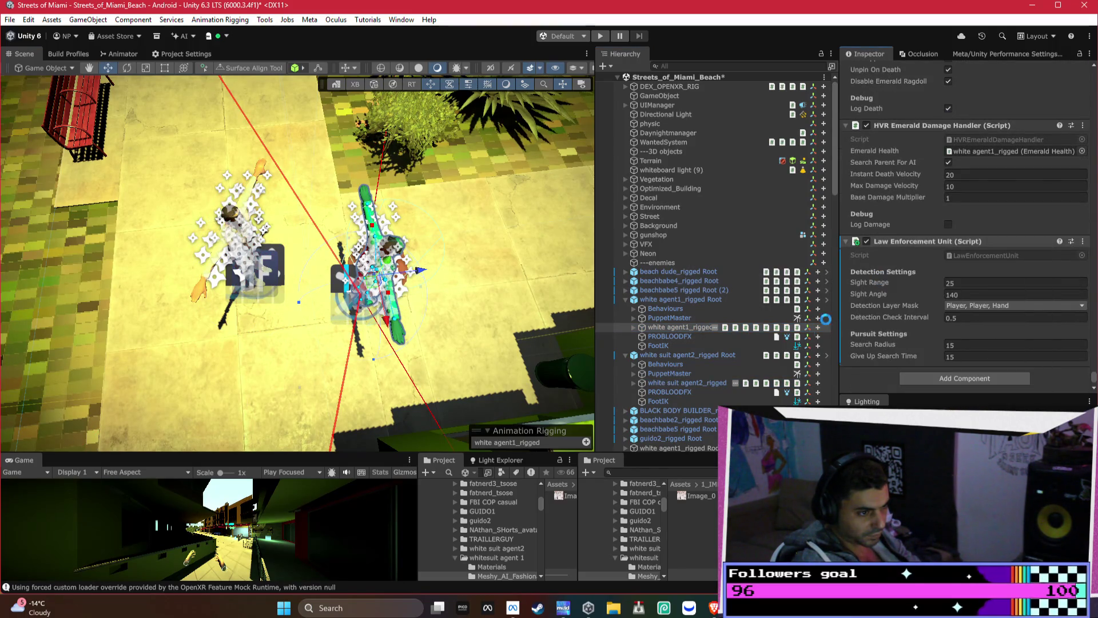
click(677, 382)
right_click(886, 307)
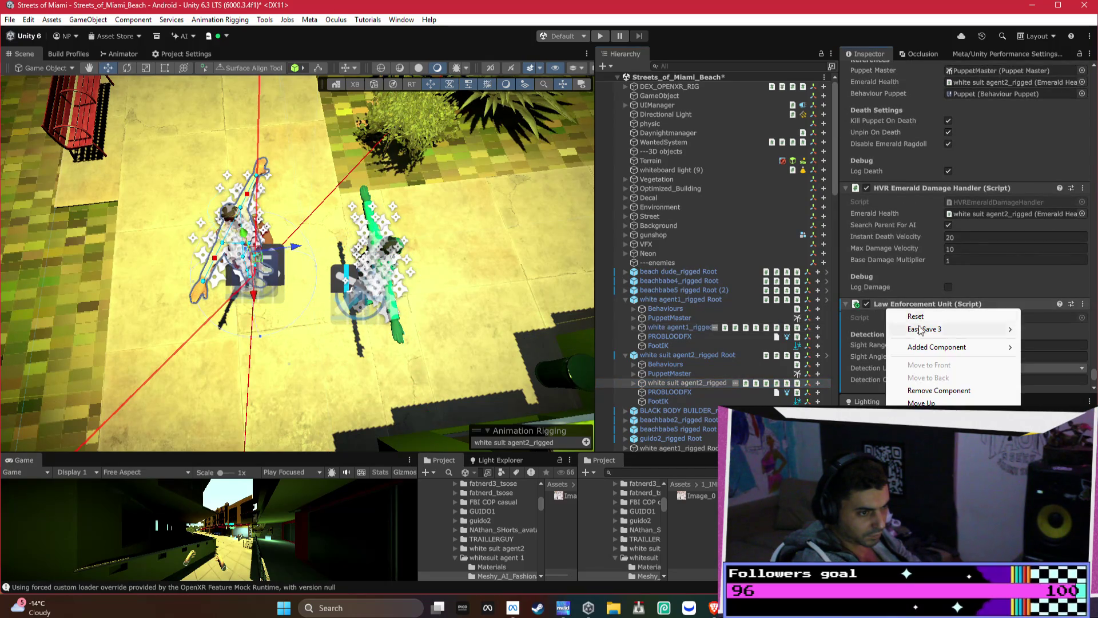
mouse_move(925, 346)
click(840, 347)
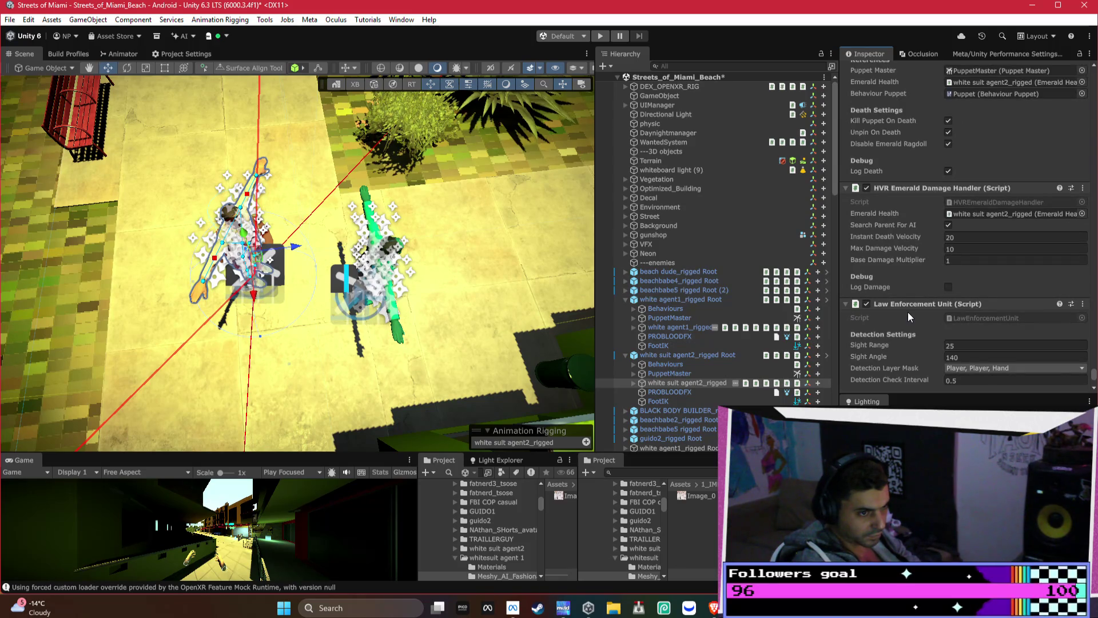
Turn off Log Death on white suit agent2_rigged and apply the change to its prefab
scroll(907, 311, up, 3)
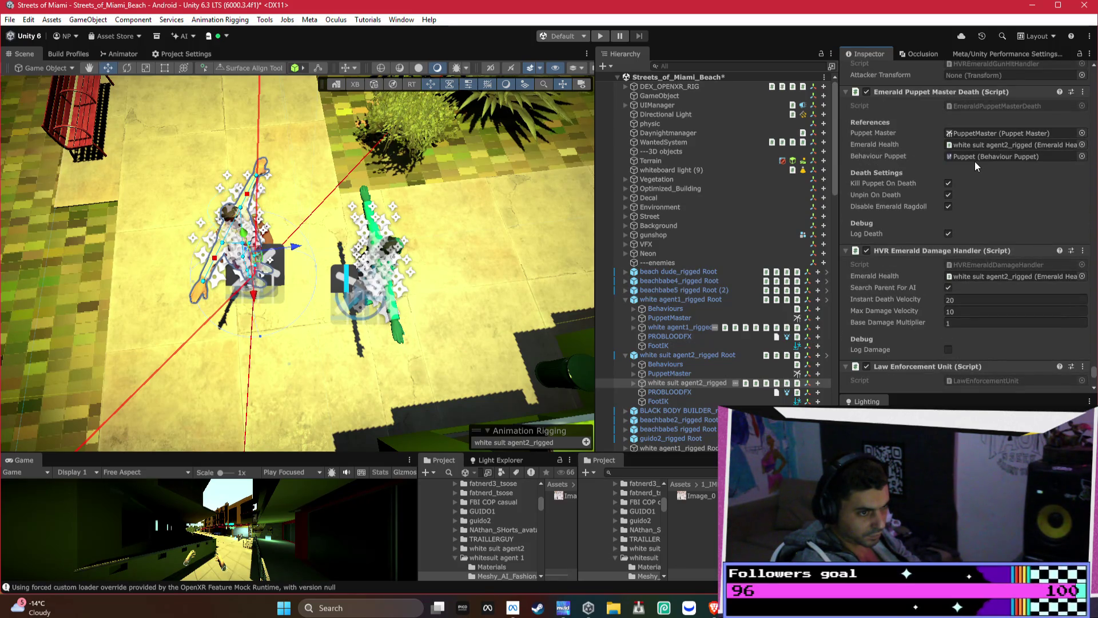
click(947, 234)
right_click(900, 94)
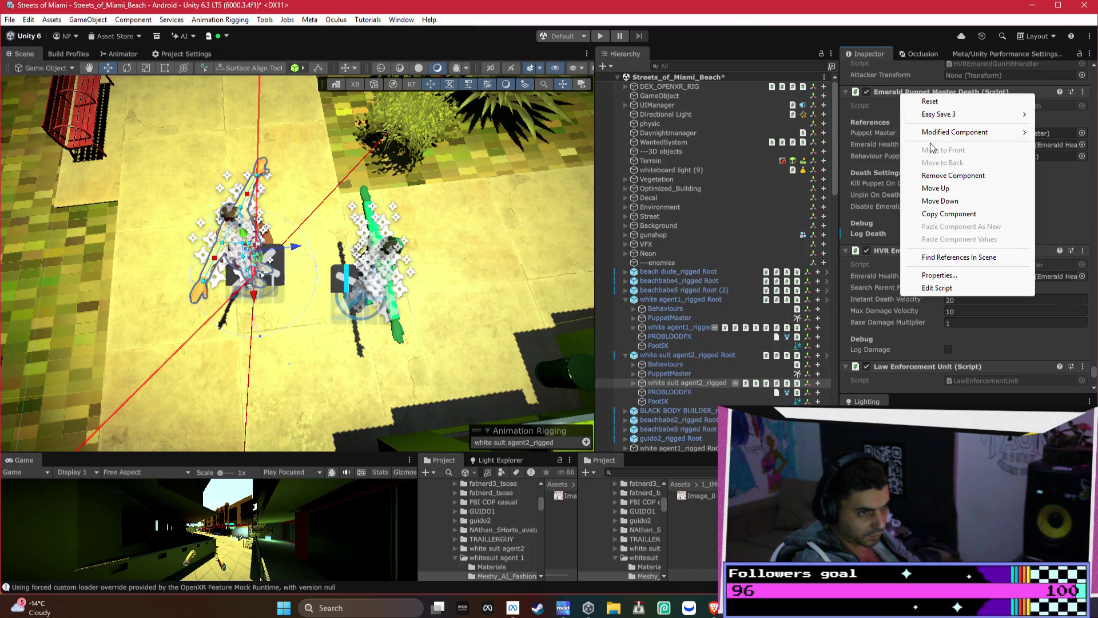
mouse_move(892, 129)
click(829, 132)
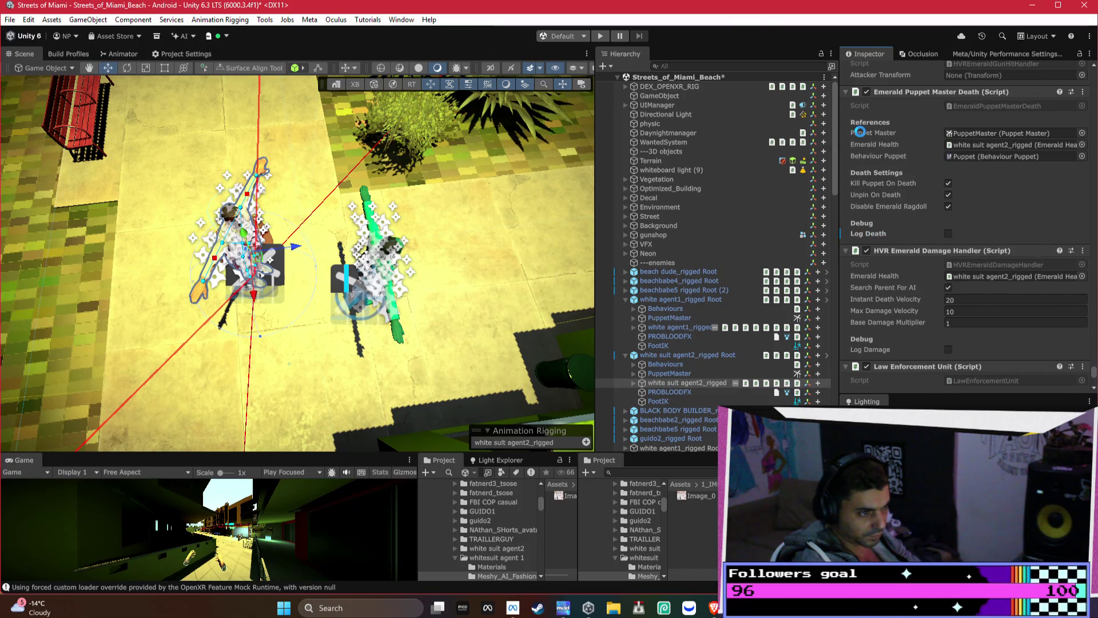
Turn off Log Death on white agent1_rigged, apply it to its prefab, and frame the agent
click(680, 327)
click(947, 330)
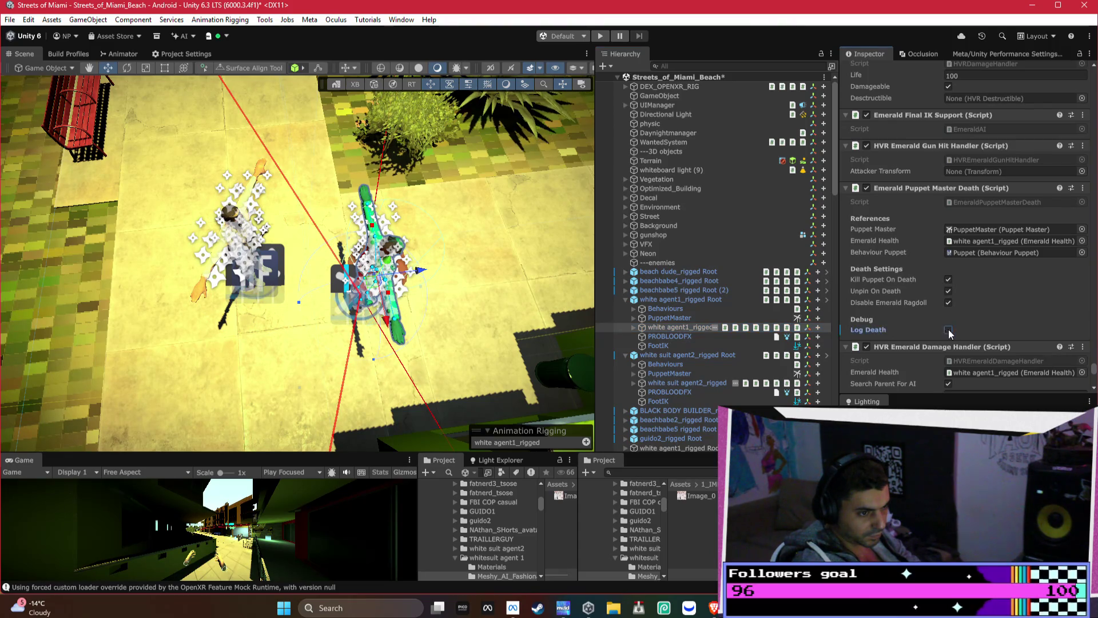
right_click(906, 197)
mouse_move(932, 225)
click(857, 228)
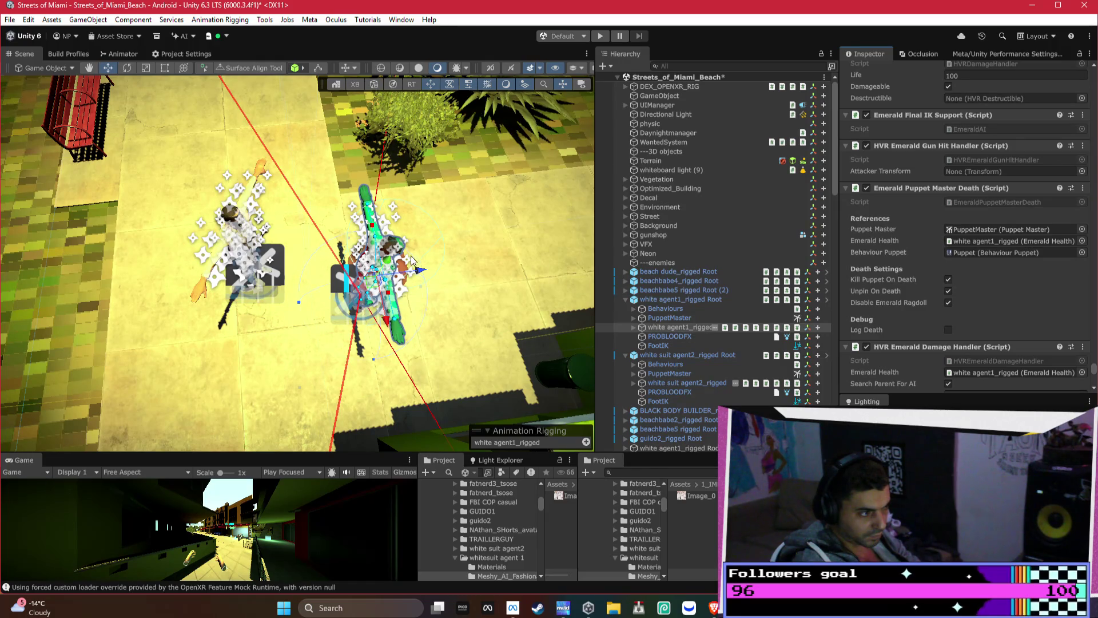
drag(404, 218, 400, 237)
key(f)
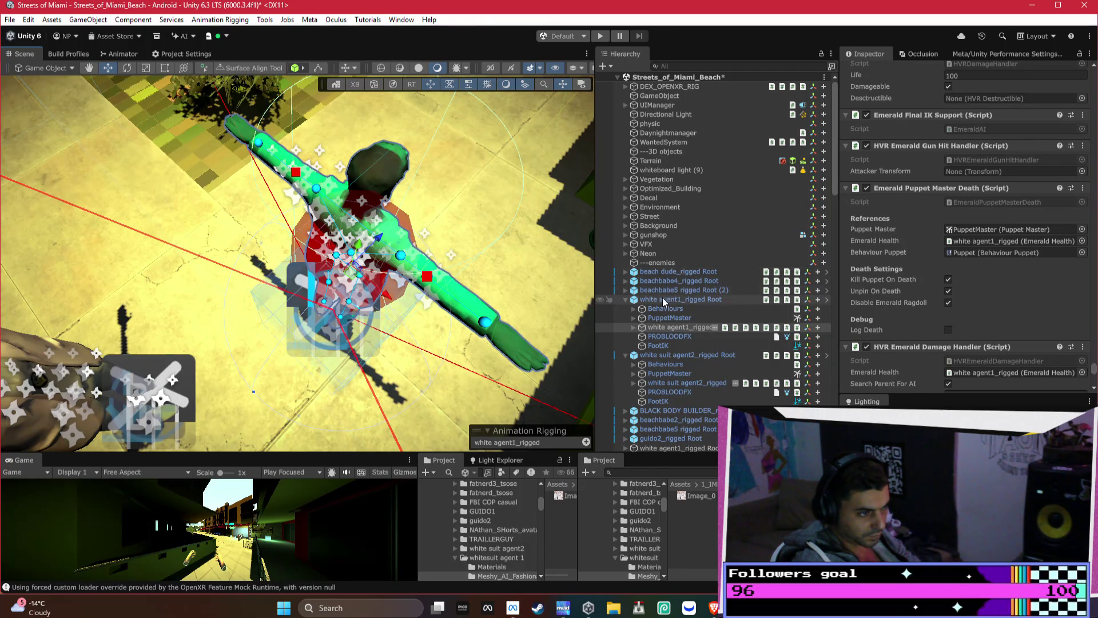
key(alt+Tab)
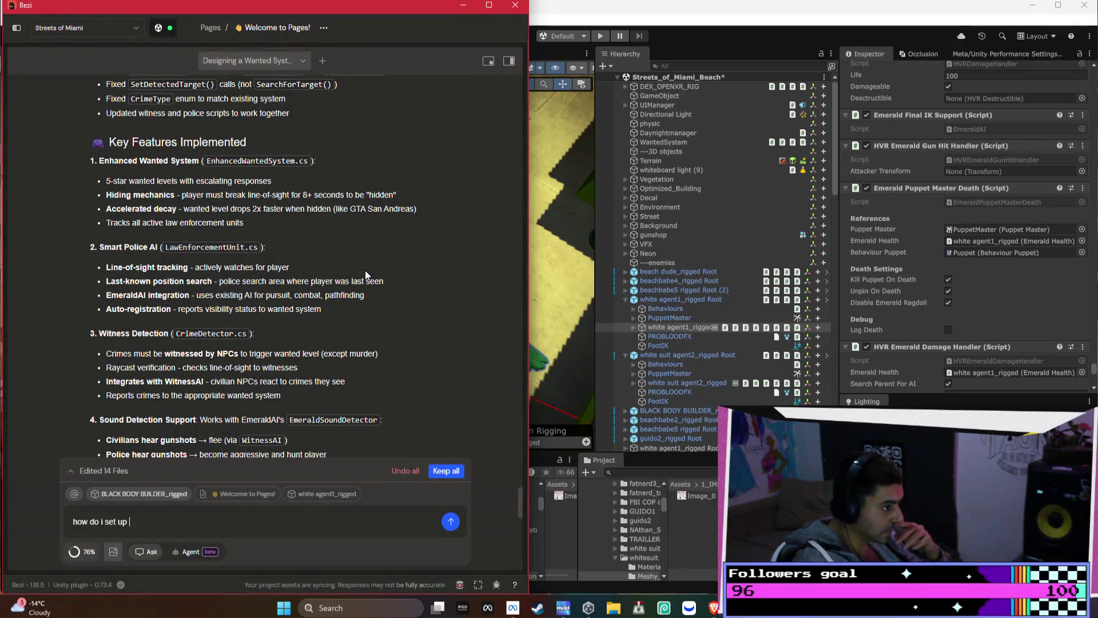
Scroll Bezi's reply down to the Setup Steps and What Makes It Work Like GTA sections
scroll(366, 275, down, 1)
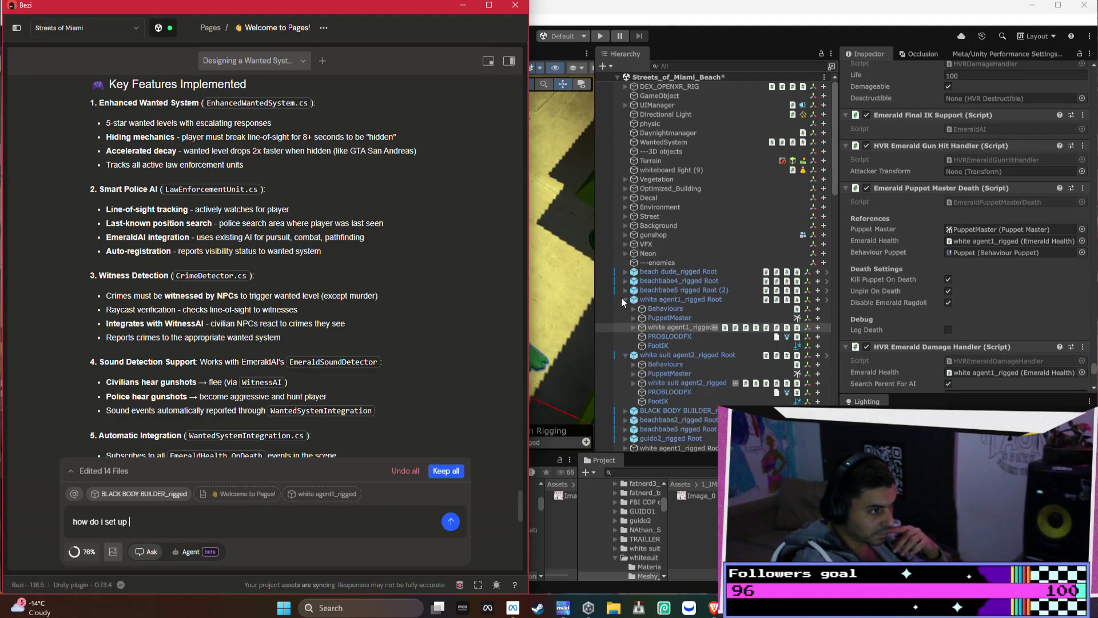
scroll(239, 310, down, 1)
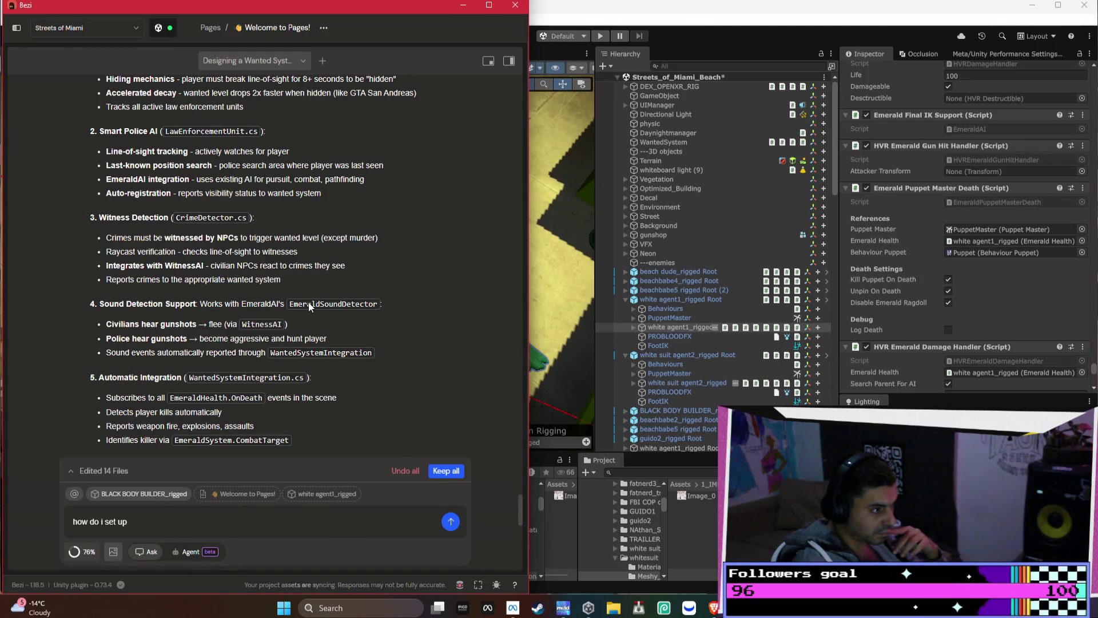
scroll(309, 307, down, 1)
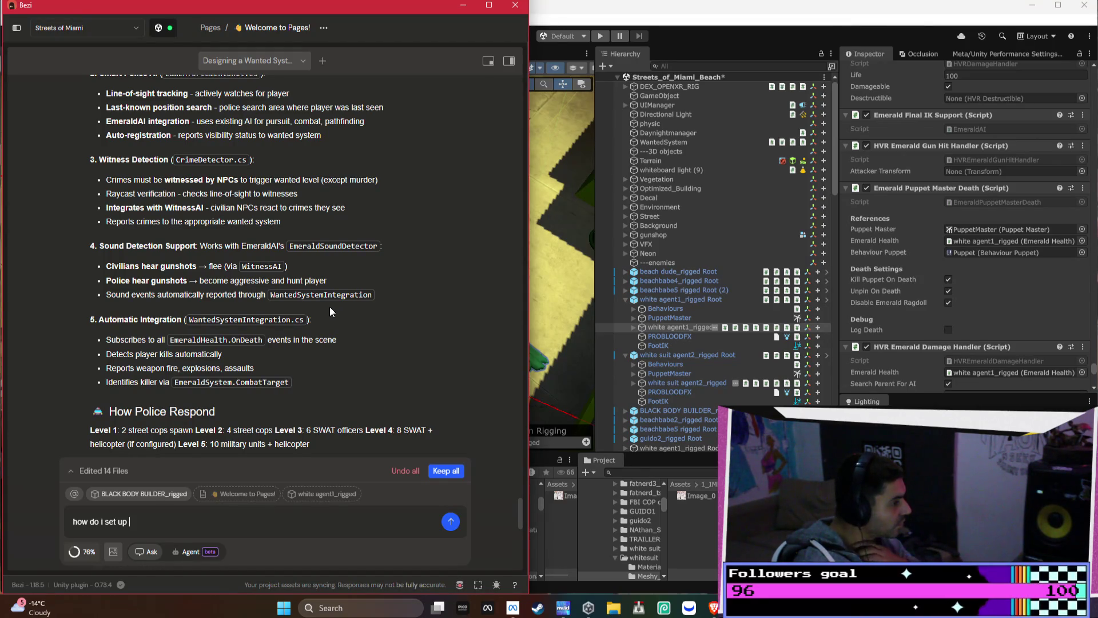
scroll(329, 313, down, 1)
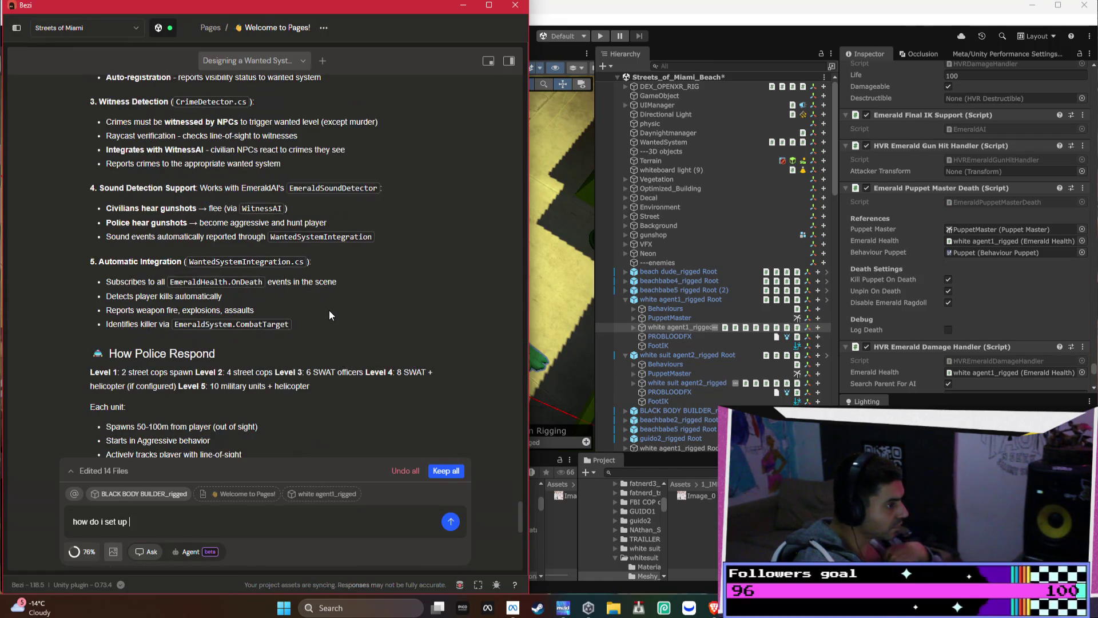
scroll(330, 313, down, 1)
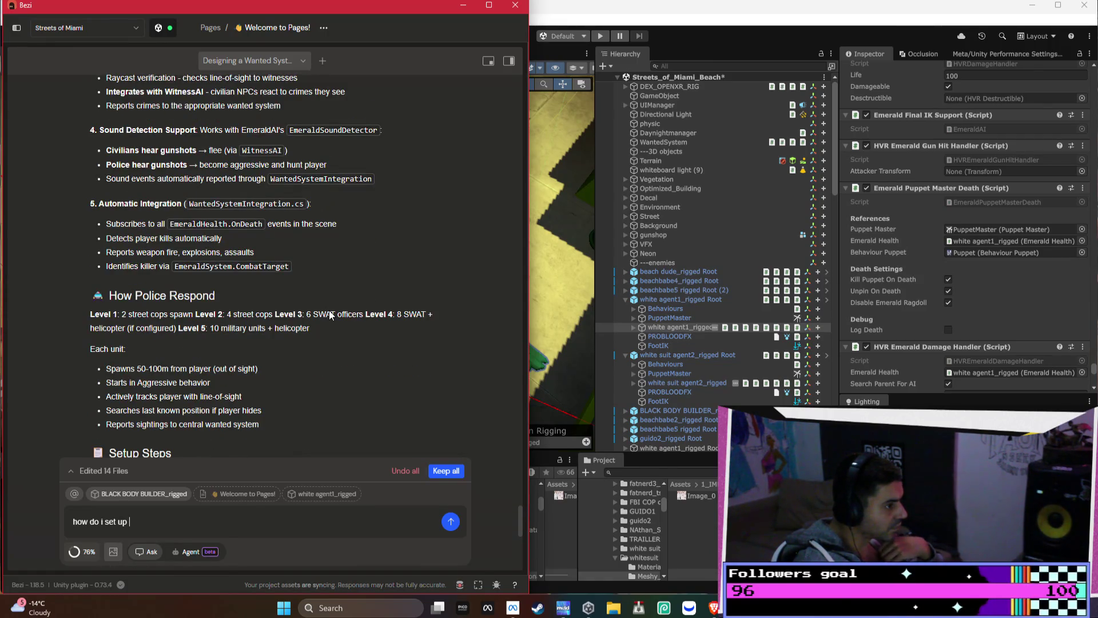
scroll(329, 310, down, 1)
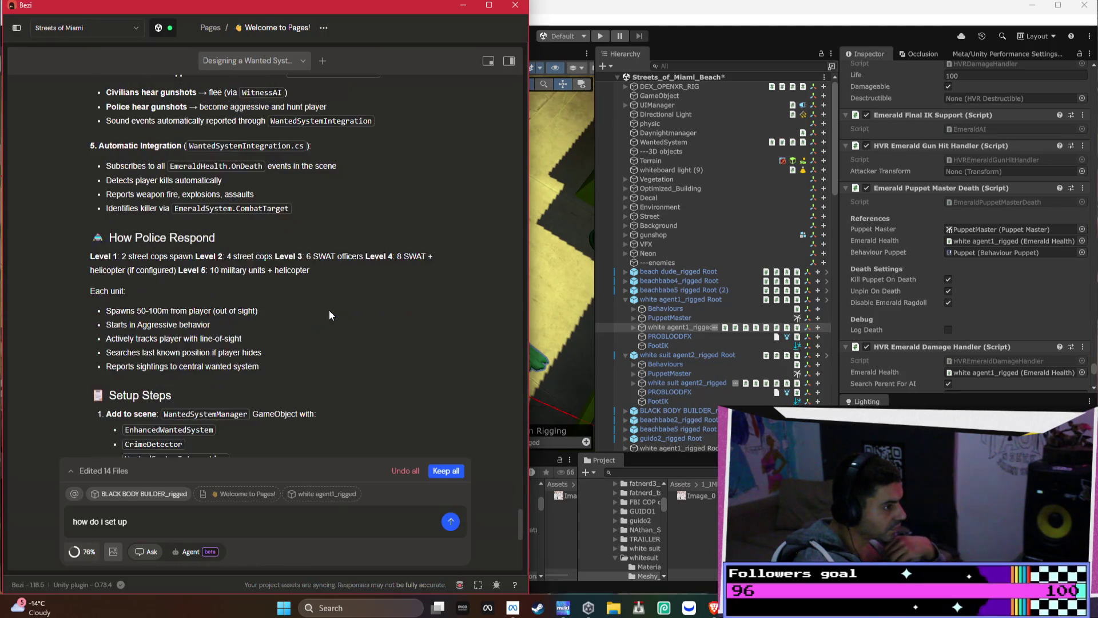
scroll(328, 310, down, 2)
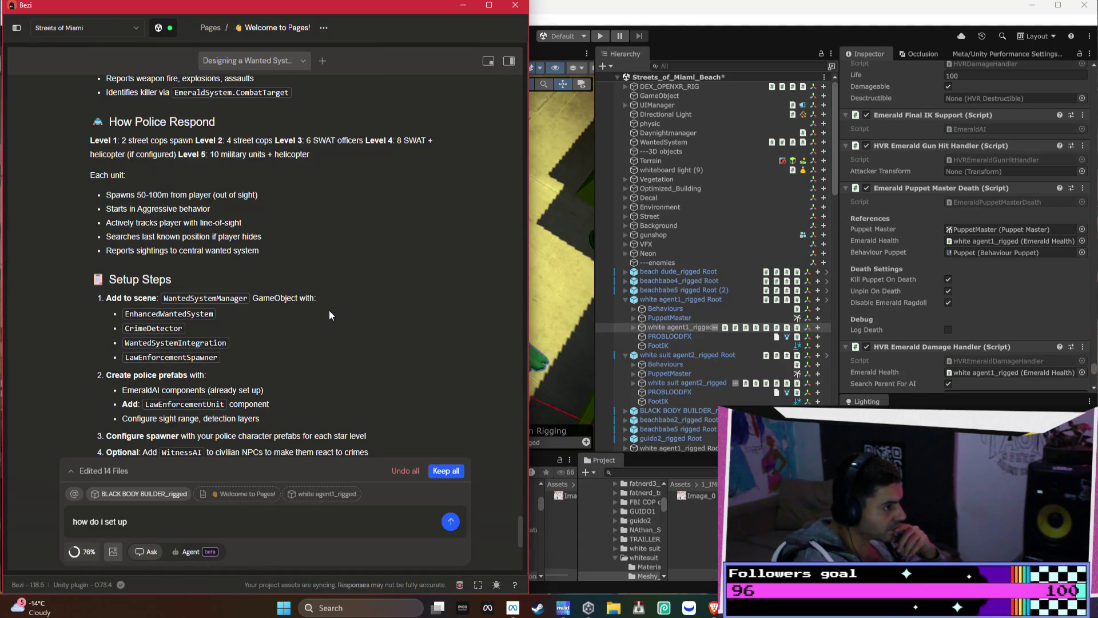
scroll(329, 316, down, 1)
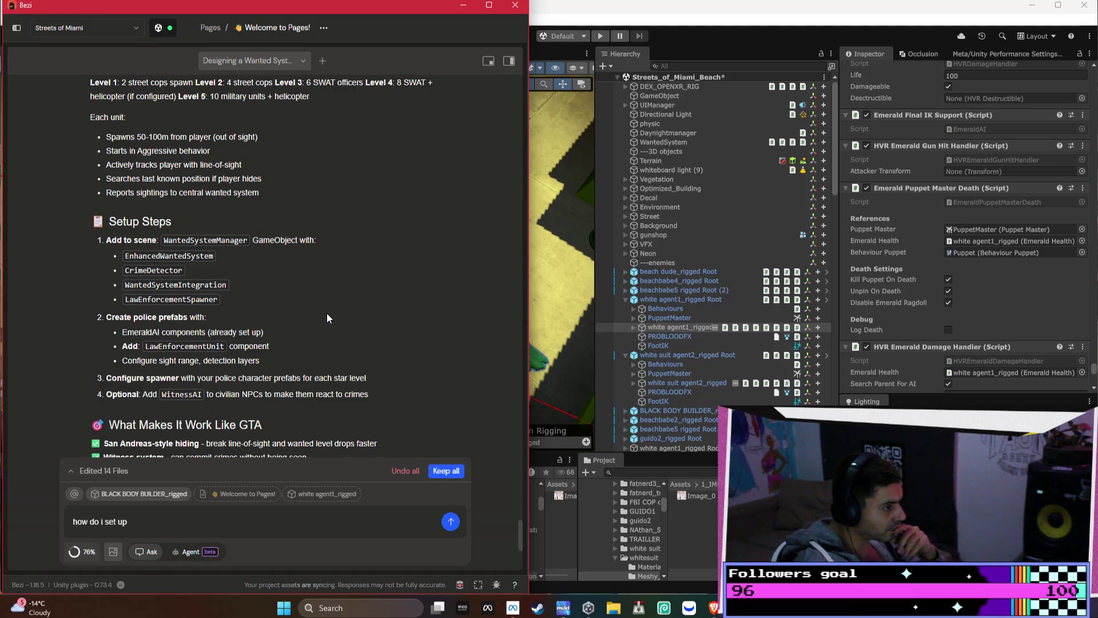
scroll(327, 313, down, 1)
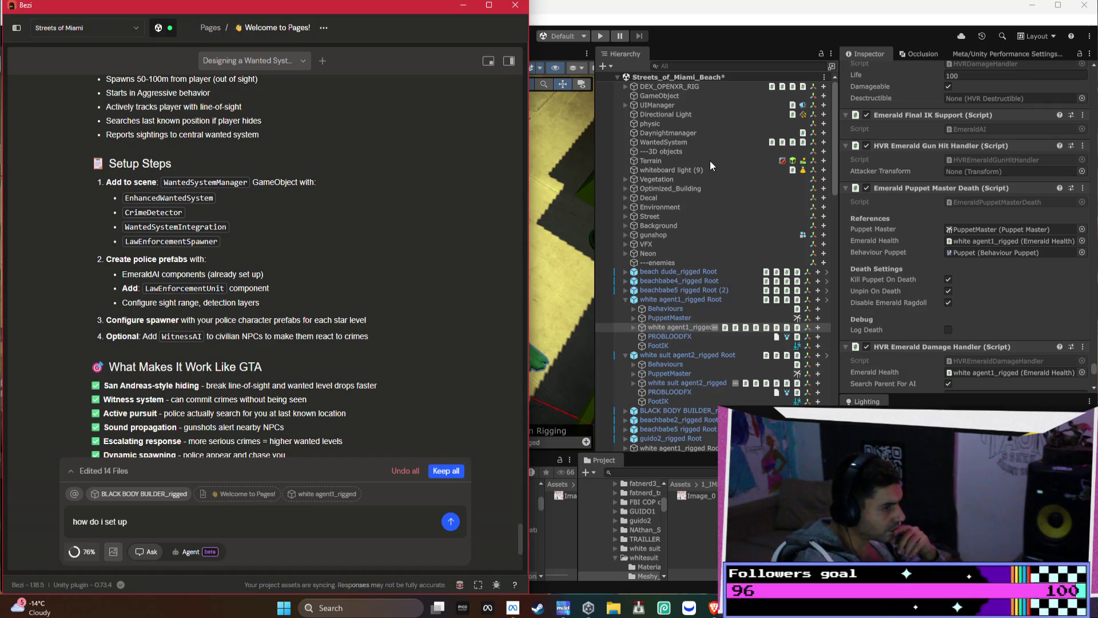
Add a Police Spawn System to WantedSystem and lower its Spawn Distance from 100 to 25
click(670, 144)
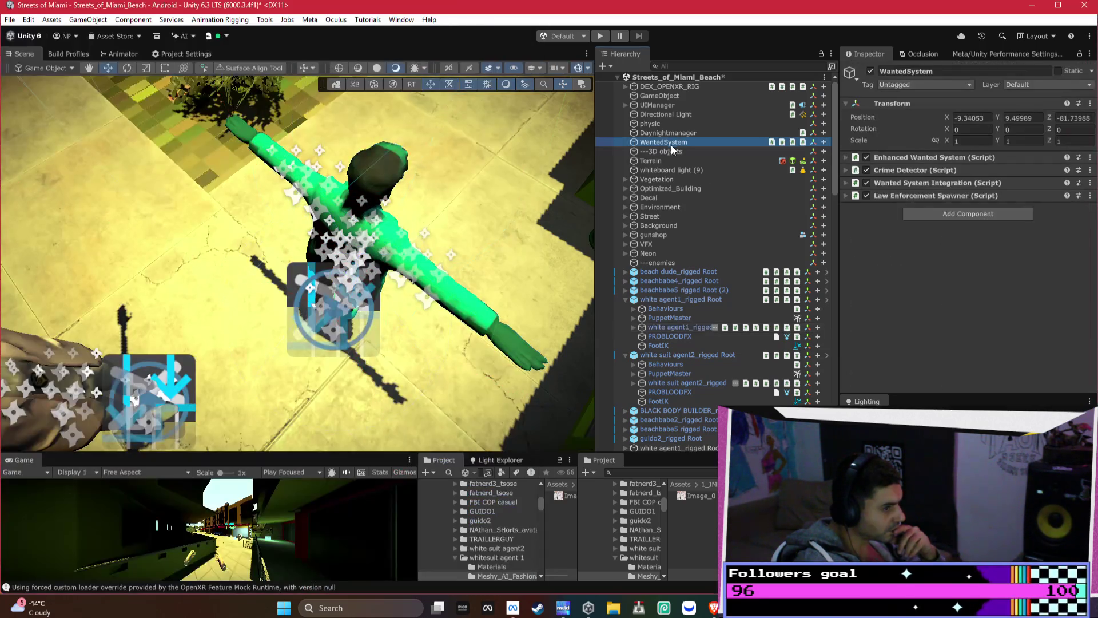
click(1004, 214)
text(polic)
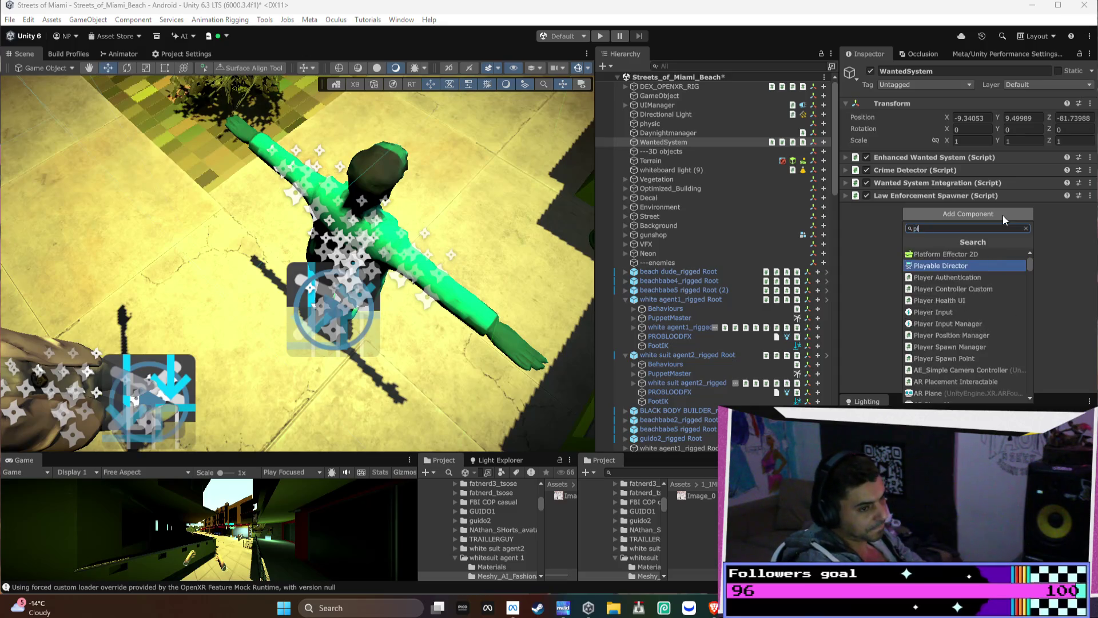
key(Up)
key(Return)
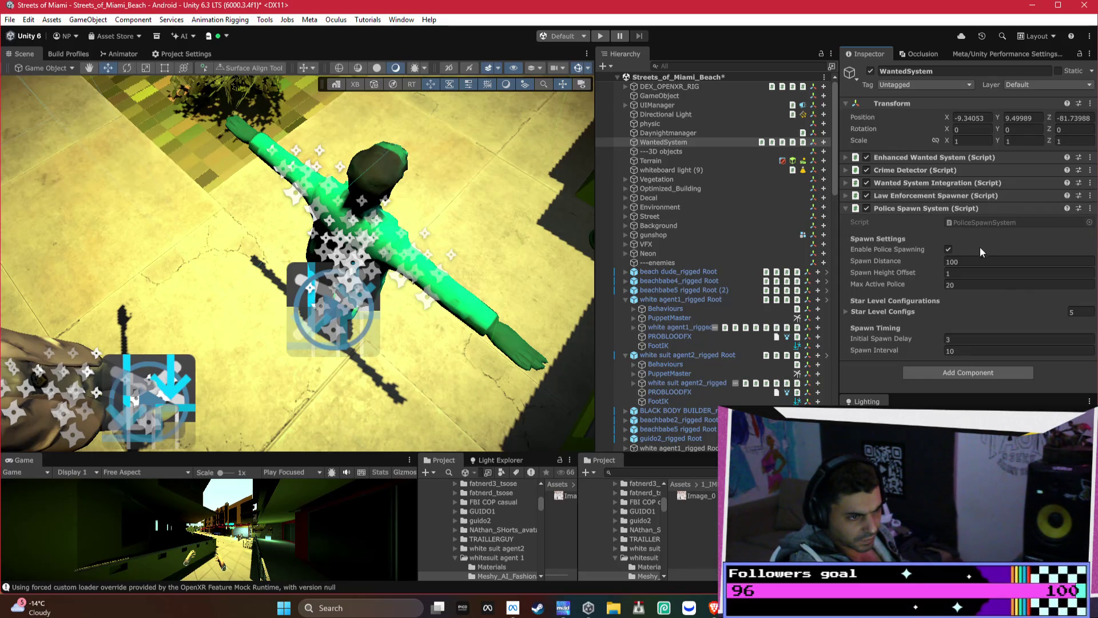
click(972, 261)
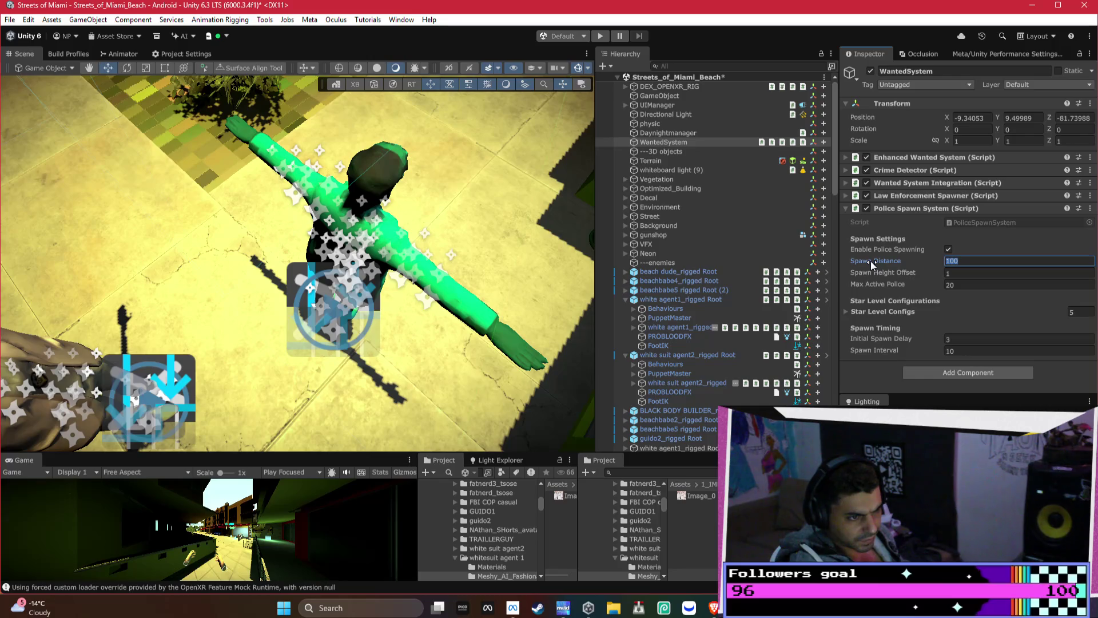
text(25)
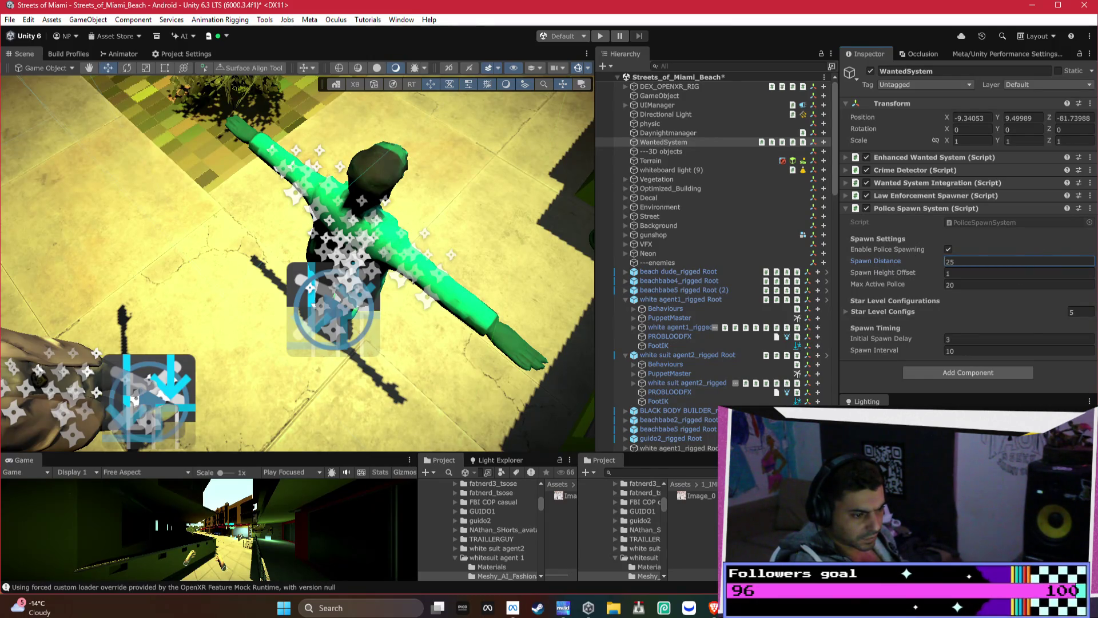
key(alt+Tab)
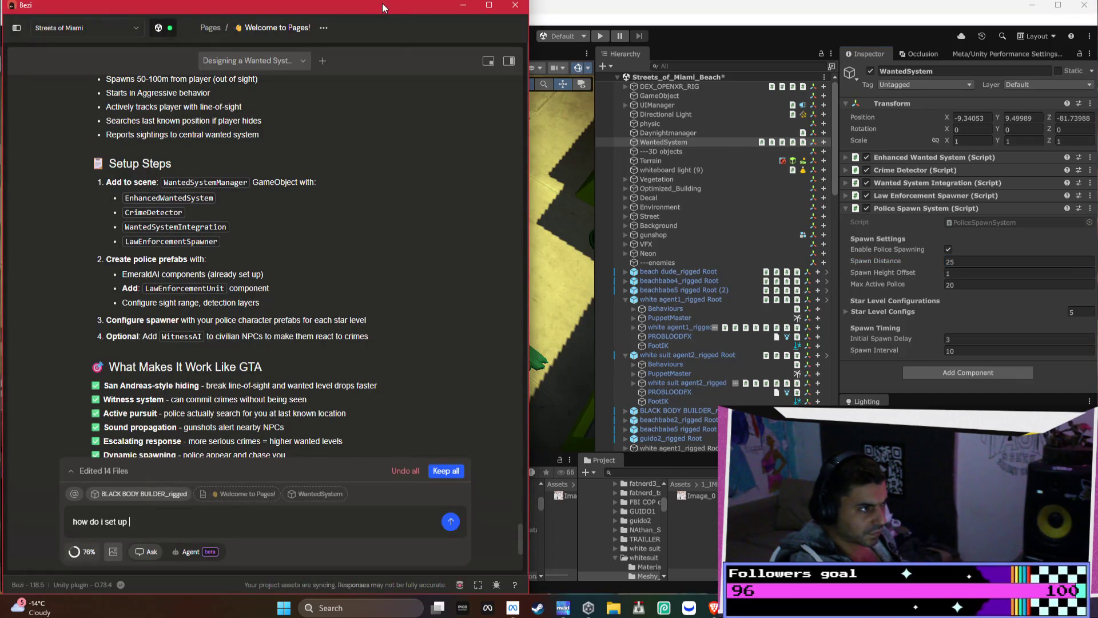
Open the Welcome to Pages! document and copy the project title line
drag(377, 16, 606, 16)
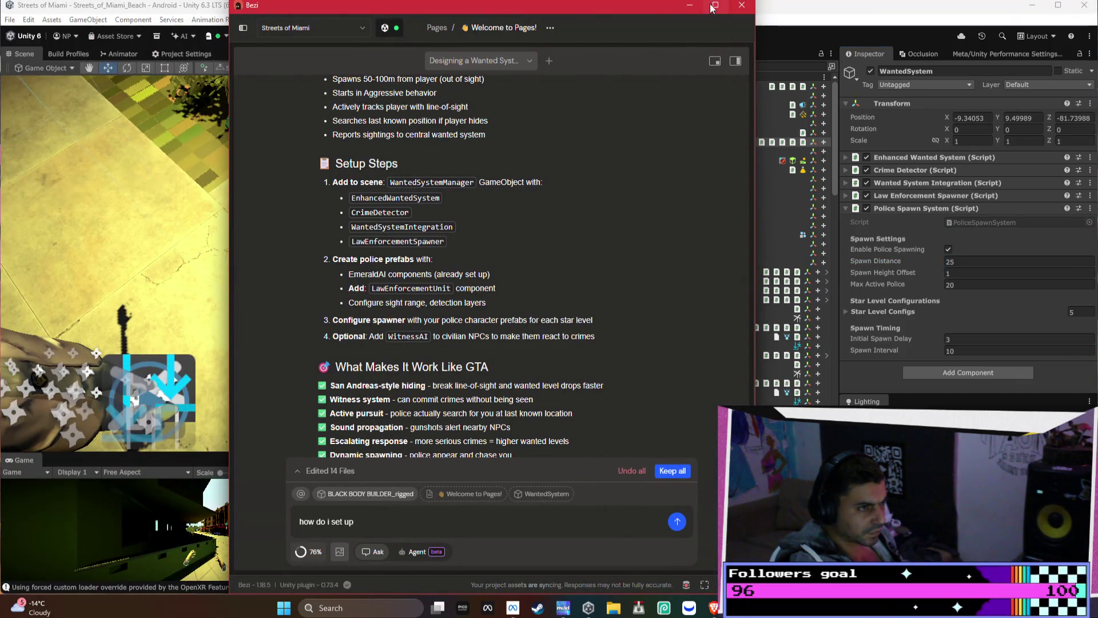
click(735, 61)
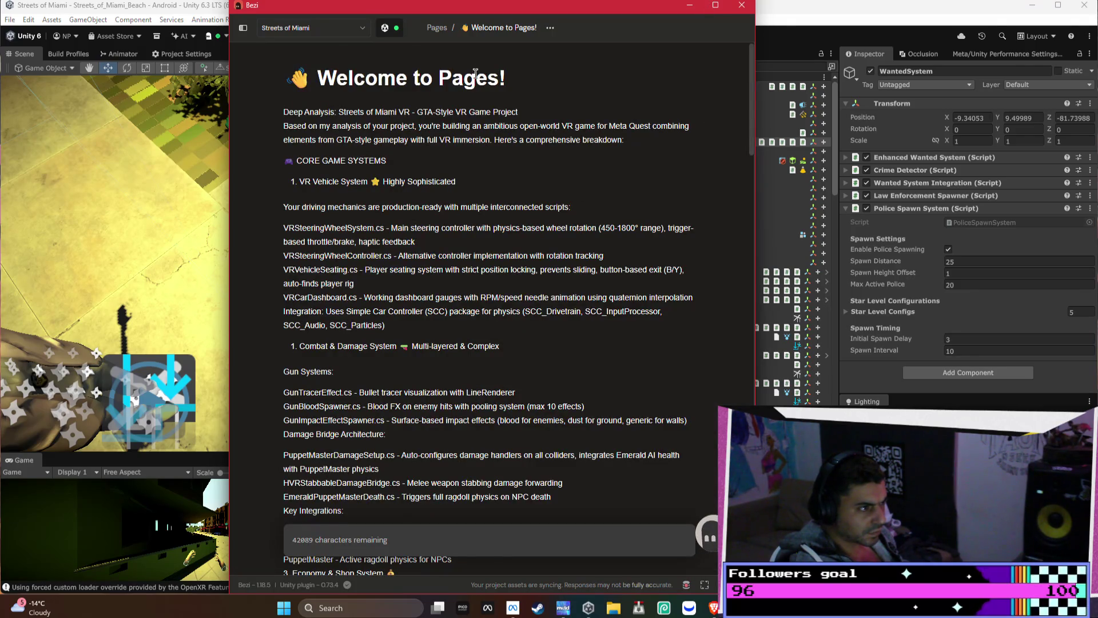
triple_click(520, 80)
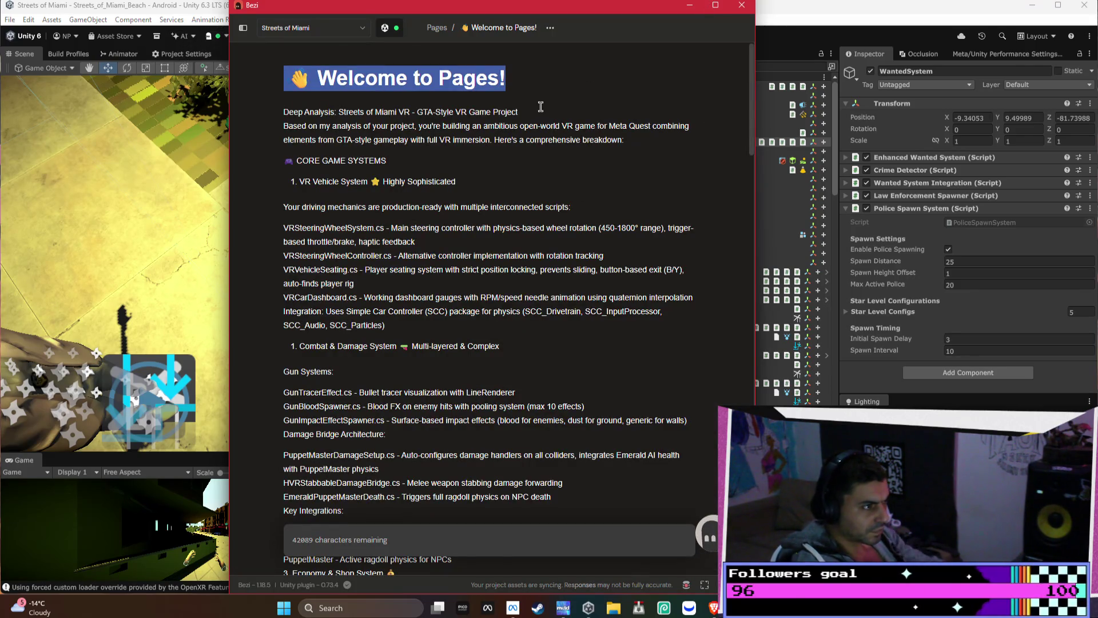
drag(537, 110, 338, 112)
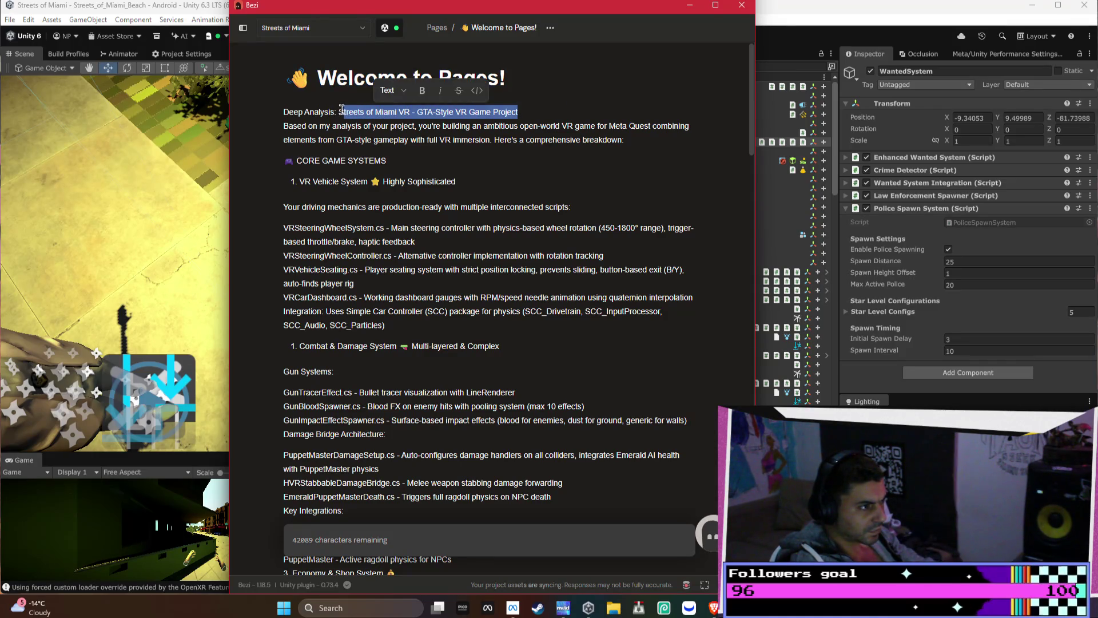
key(ctrl+c)
Replace the heading with 'Streets of Miami VR - GTA-Style VR Game Project'
triple_click(519, 75)
key(ctrl+v)
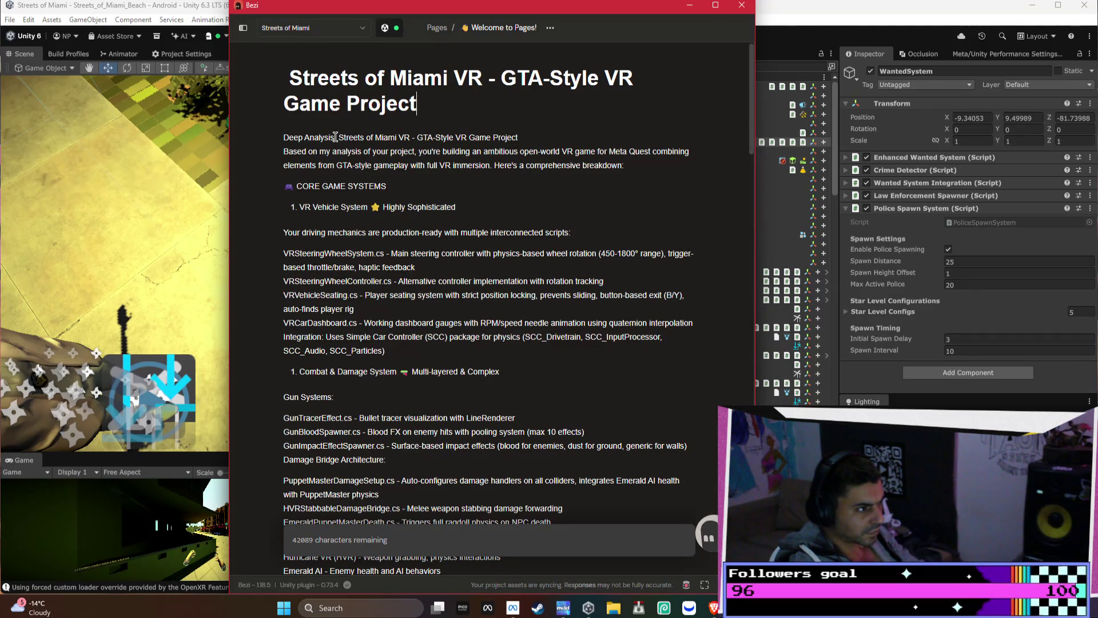
scroll(502, 202, down, 20)
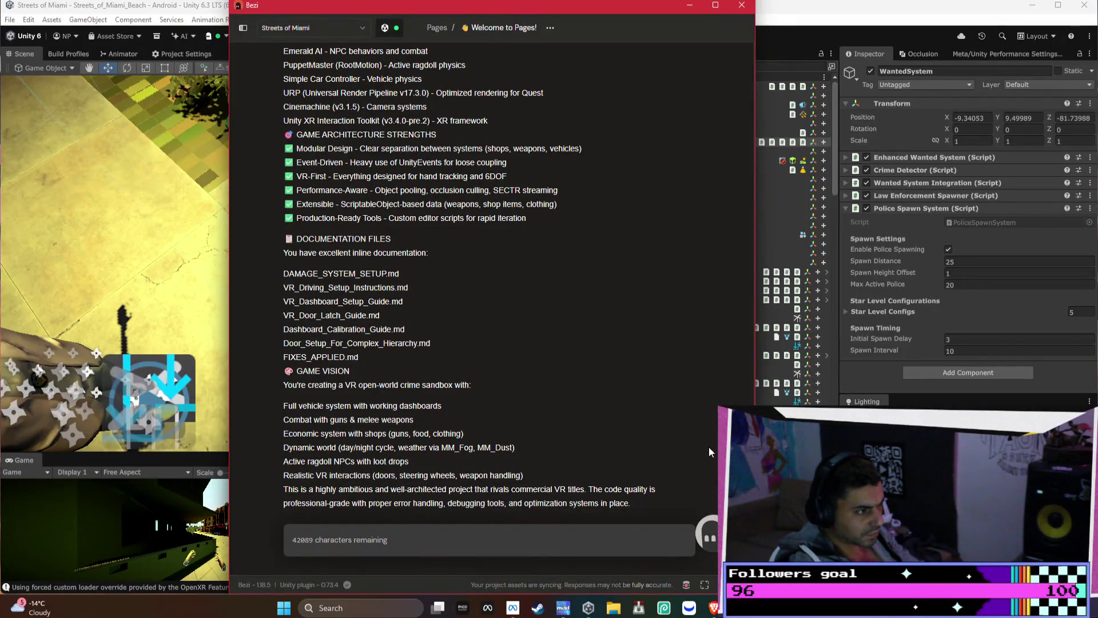
click(656, 502)
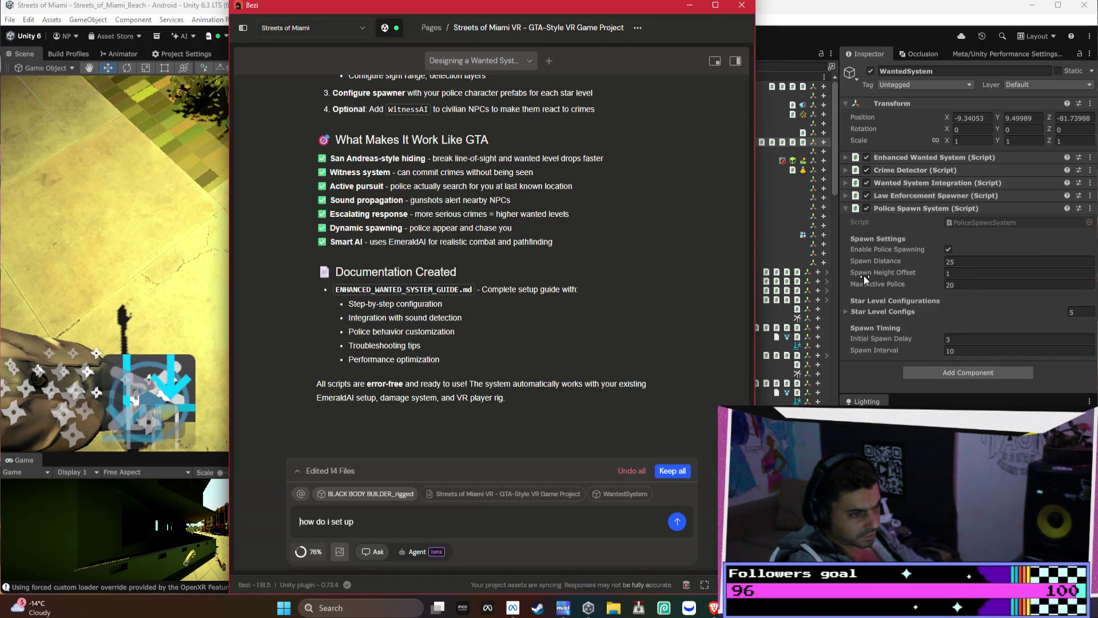
click(962, 285)
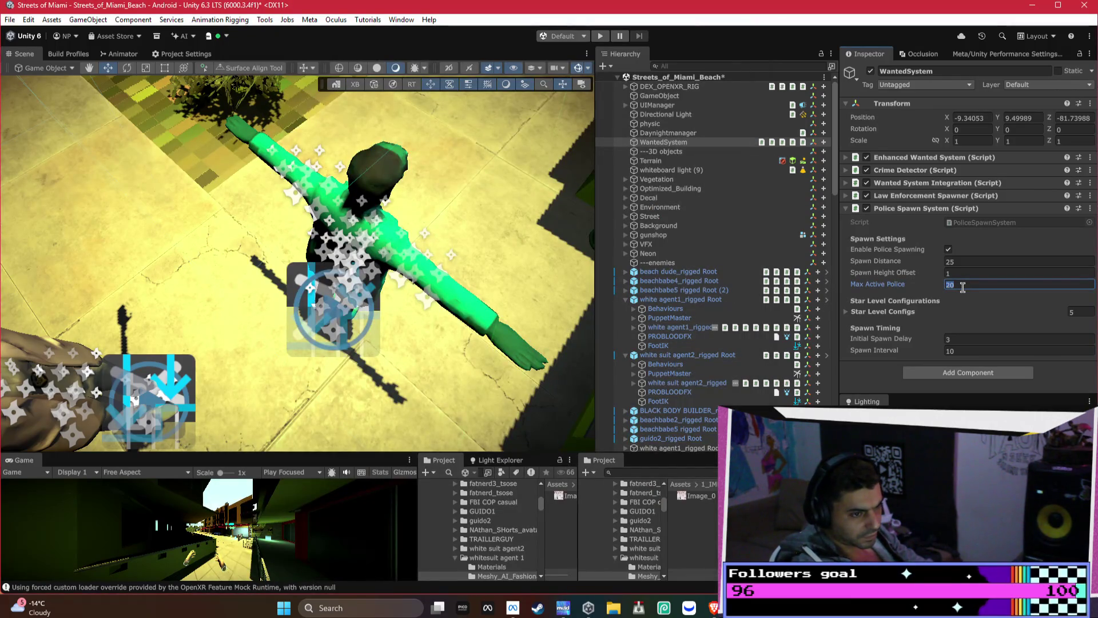
Set Max Active Police to 8 and expand the Star Level Configs elements
text(8)
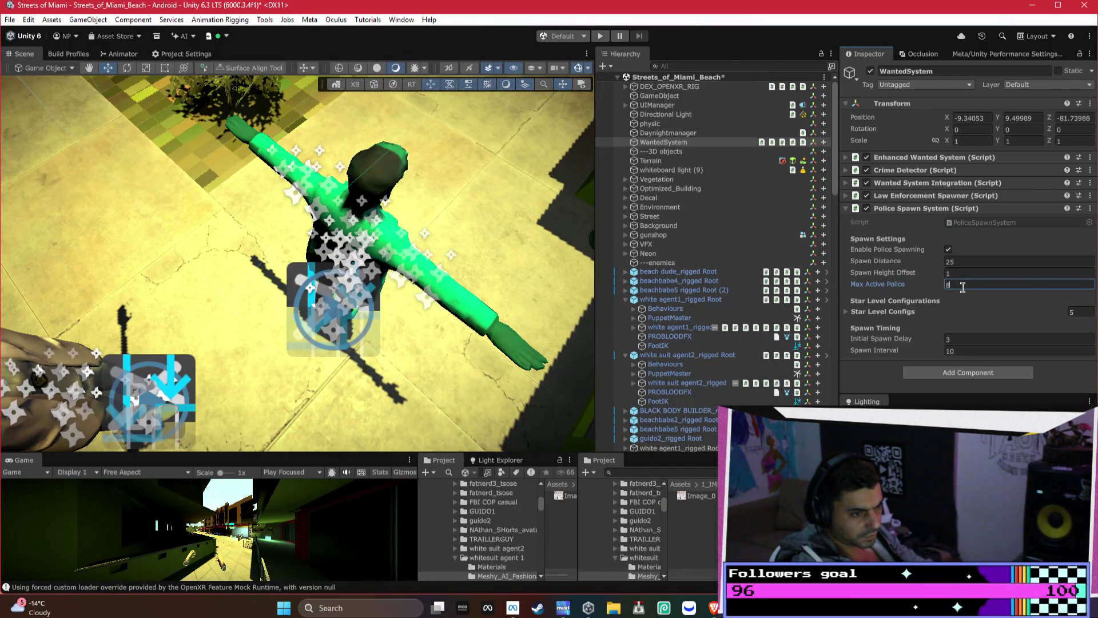
click(907, 312)
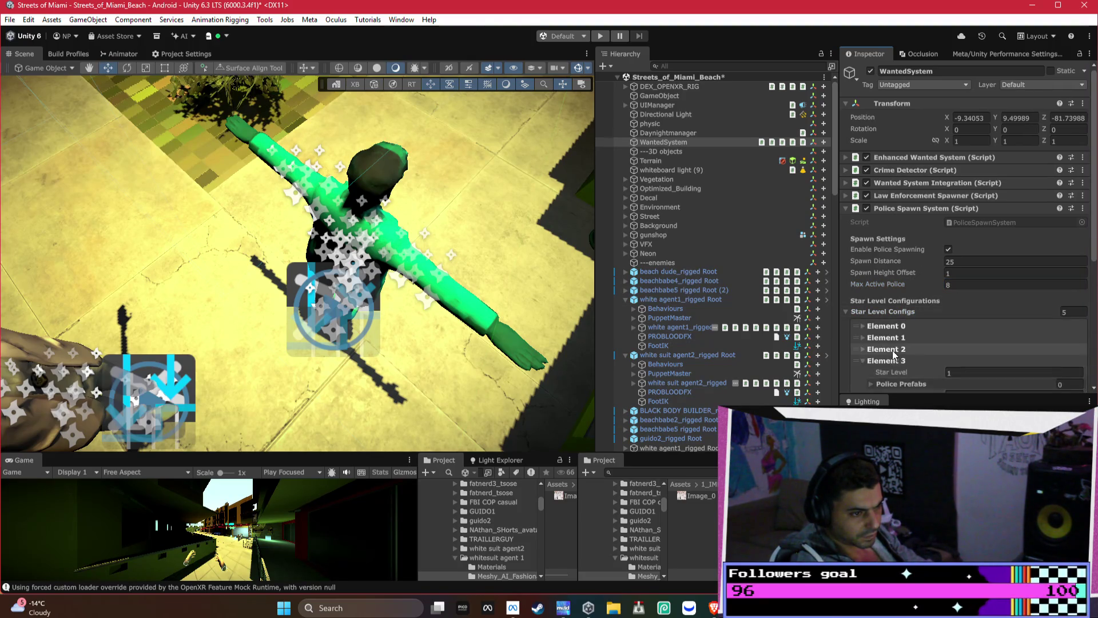
click(883, 337)
click(896, 324)
scroll(945, 282, down, 3)
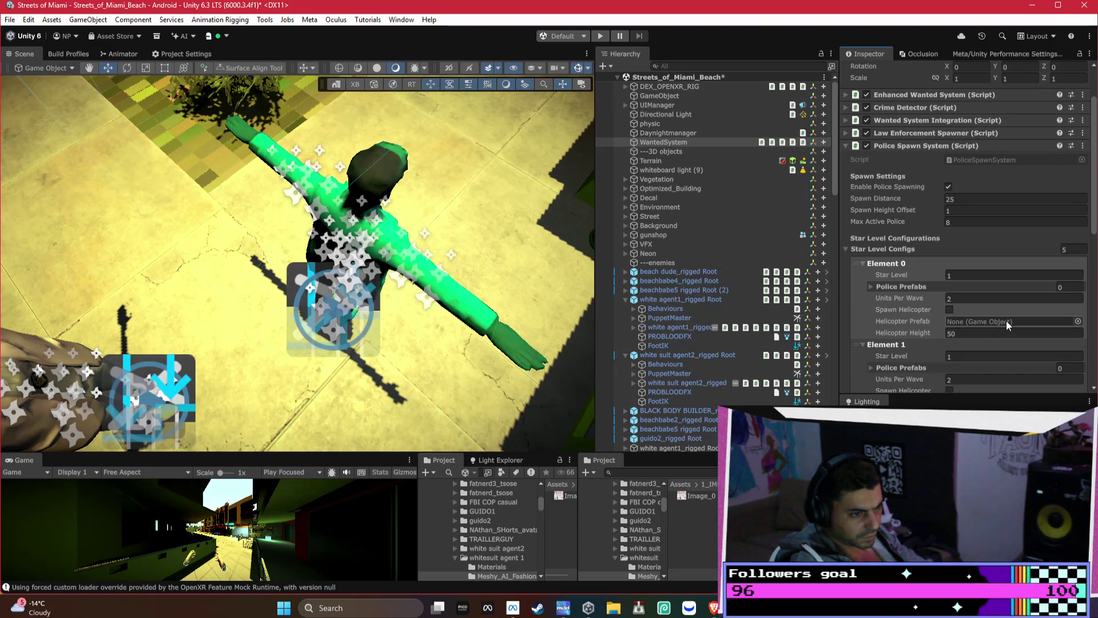
scroll(1012, 319, down, 3)
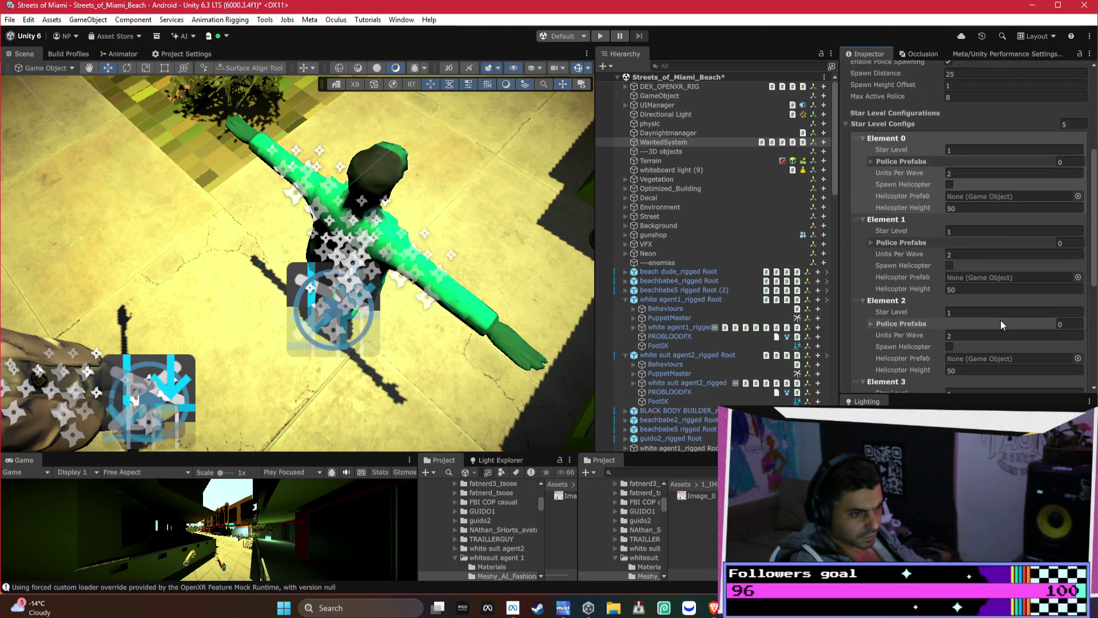
scroll(1000, 324, down, 1)
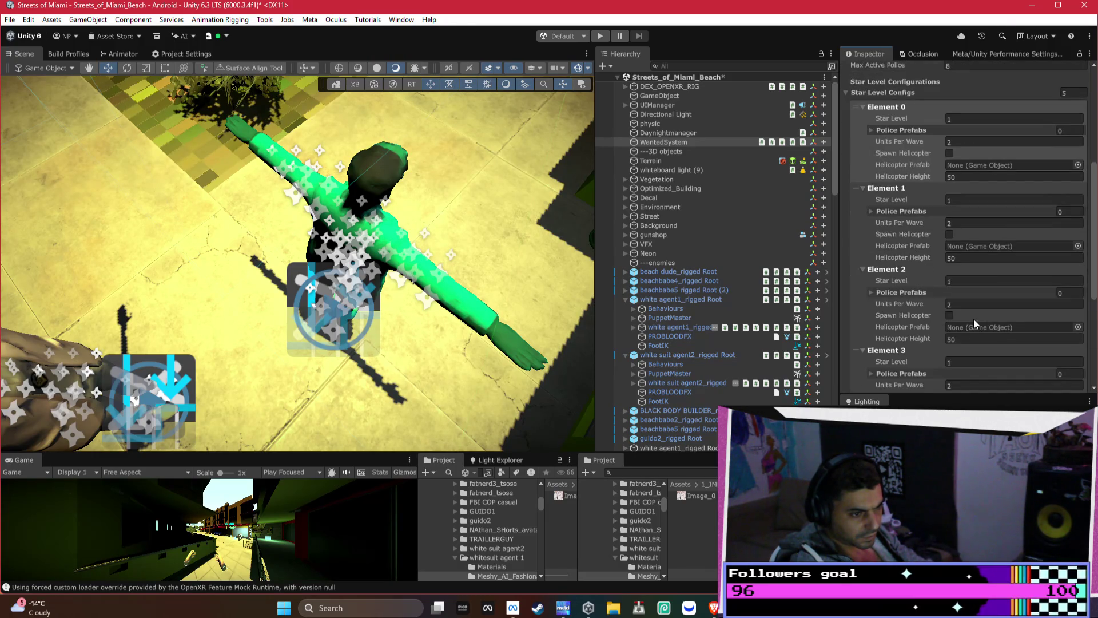
Enable Spawn Helicopter for star-level Elements 2, 3 and 4
click(949, 316)
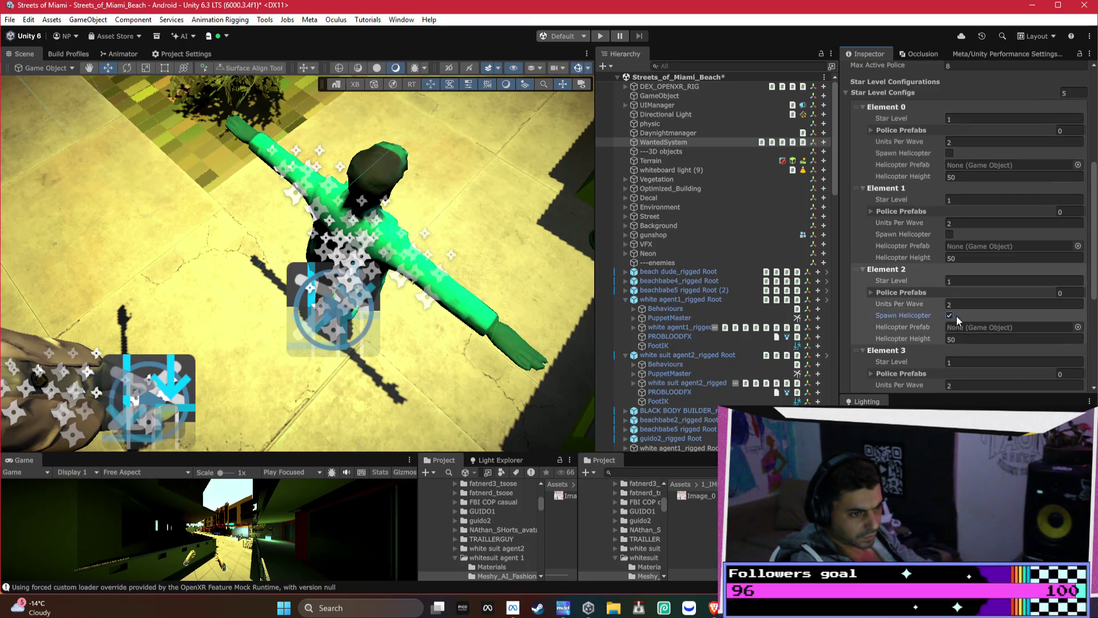
scroll(956, 316, down, 6)
scroll(959, 324, up, 2)
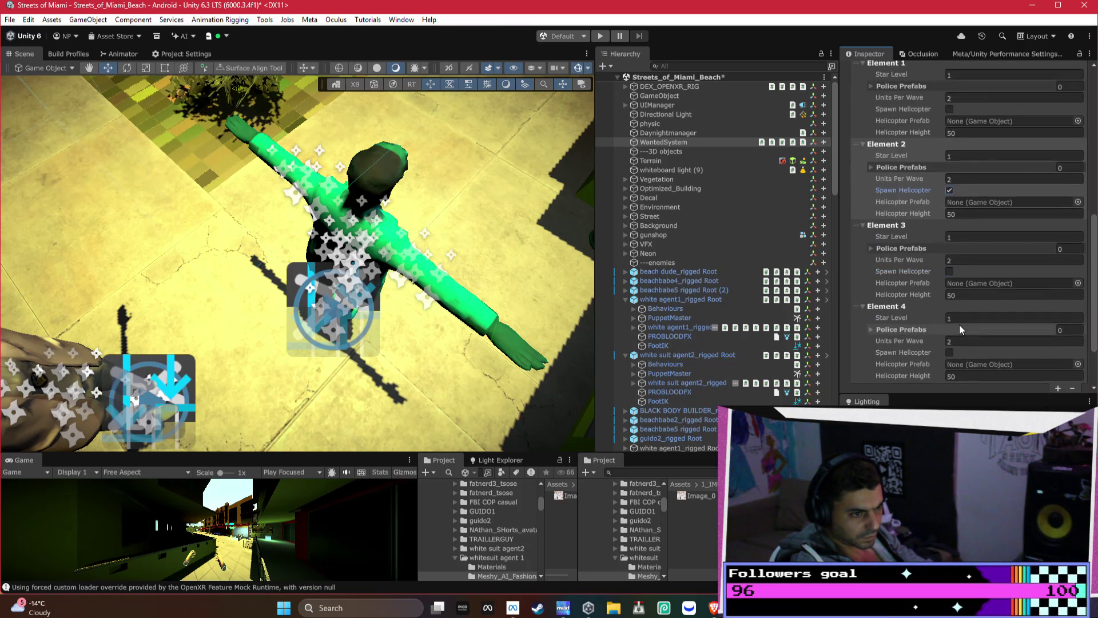
click(948, 352)
click(948, 273)
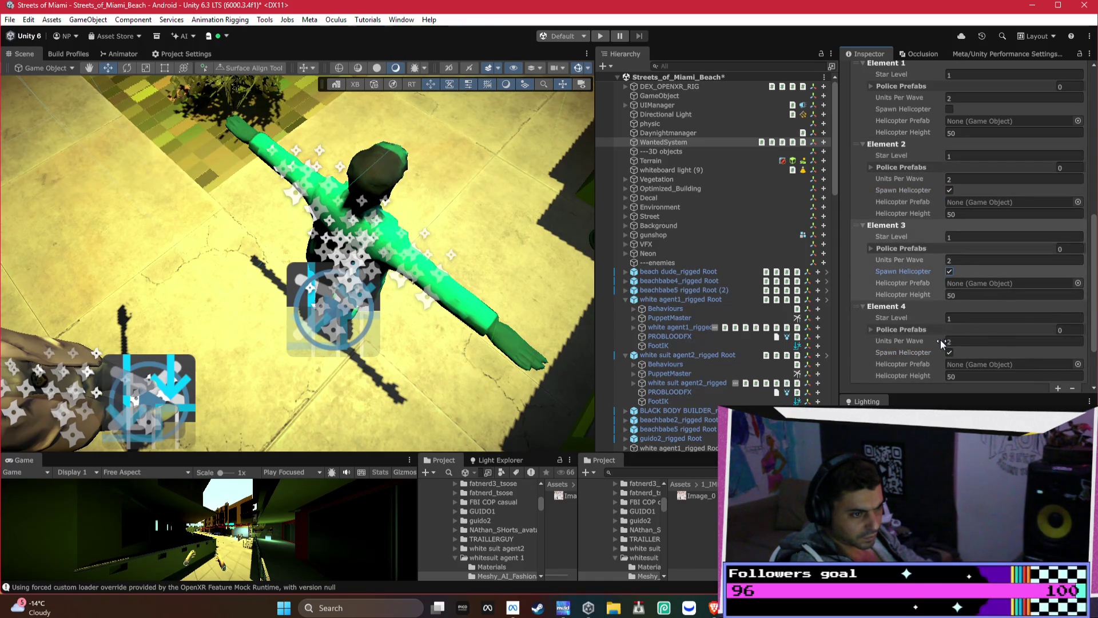
Expand each element's police prefab list and add two empty prefab slots to Element 0
click(886, 330)
click(901, 250)
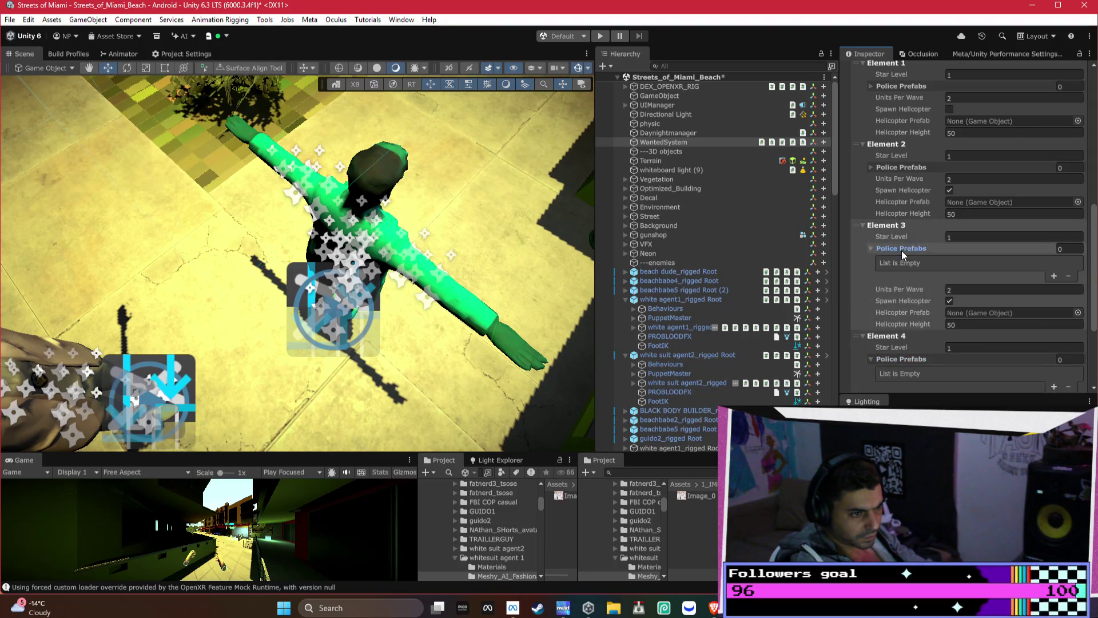
click(899, 167)
scroll(898, 164, up, 2)
click(911, 110)
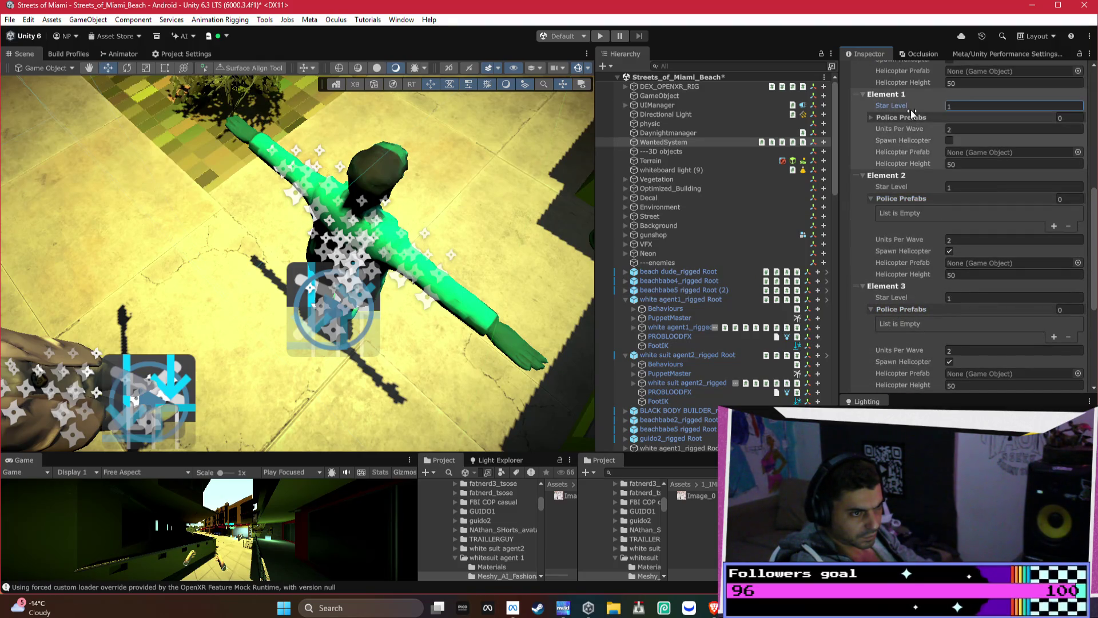
click(910, 117)
scroll(910, 117, up, 3)
click(904, 98)
scroll(904, 98, up, 2)
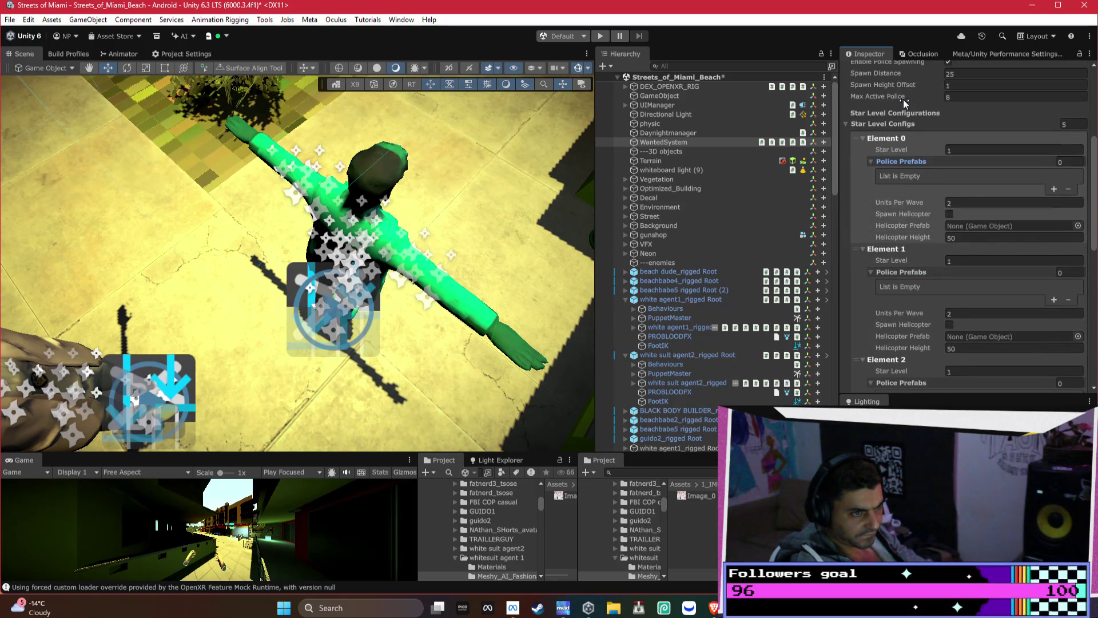
scroll(903, 101, up, 1)
click(1053, 220)
click(1051, 220)
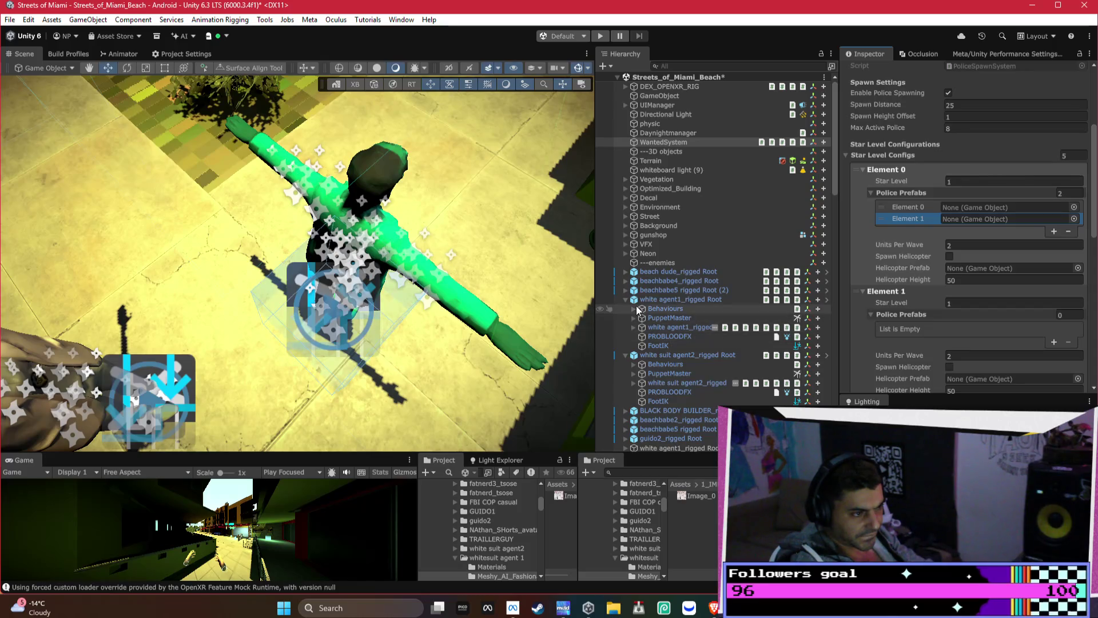
Fill Element 0's Police Prefabs with white agent1_rigged Root and white suit agent2_rigged Root
click(714, 299)
scroll(967, 172, up, 3)
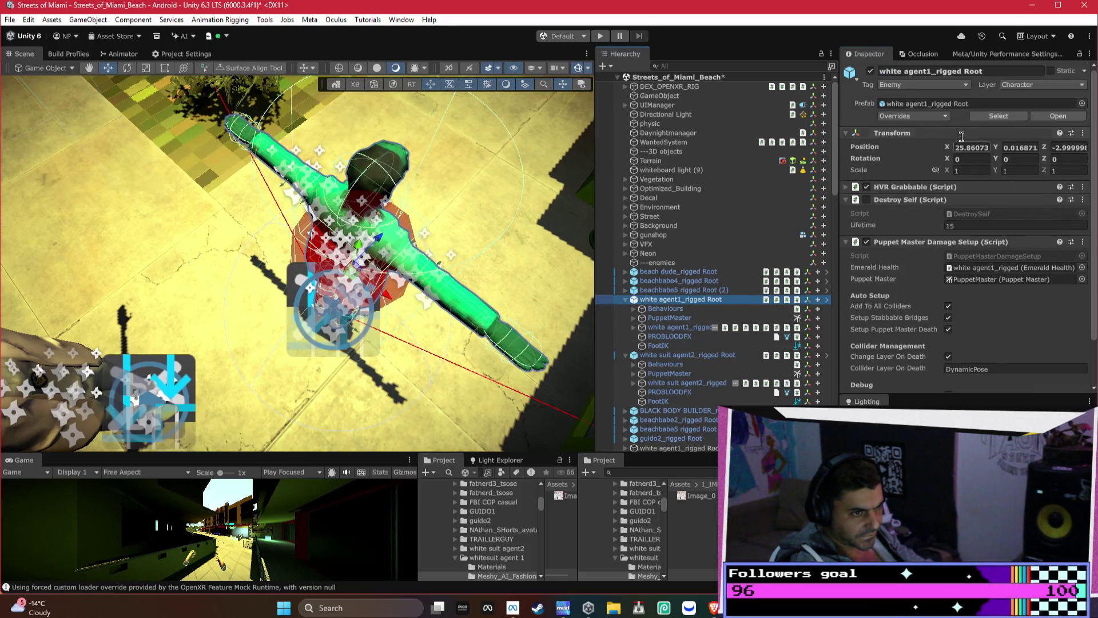
click(980, 104)
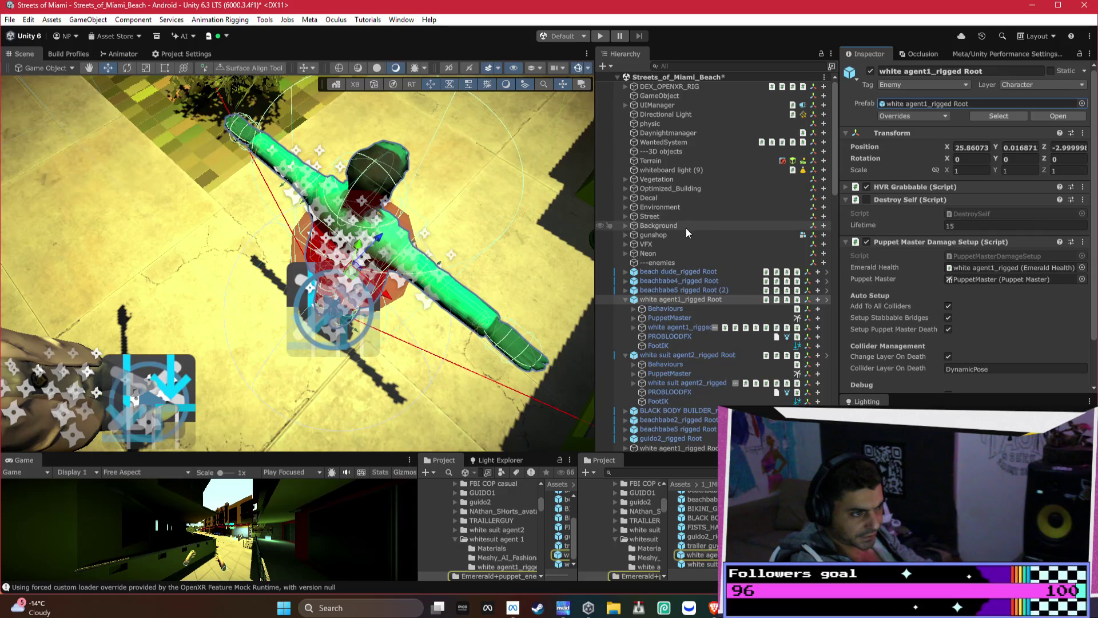
click(667, 142)
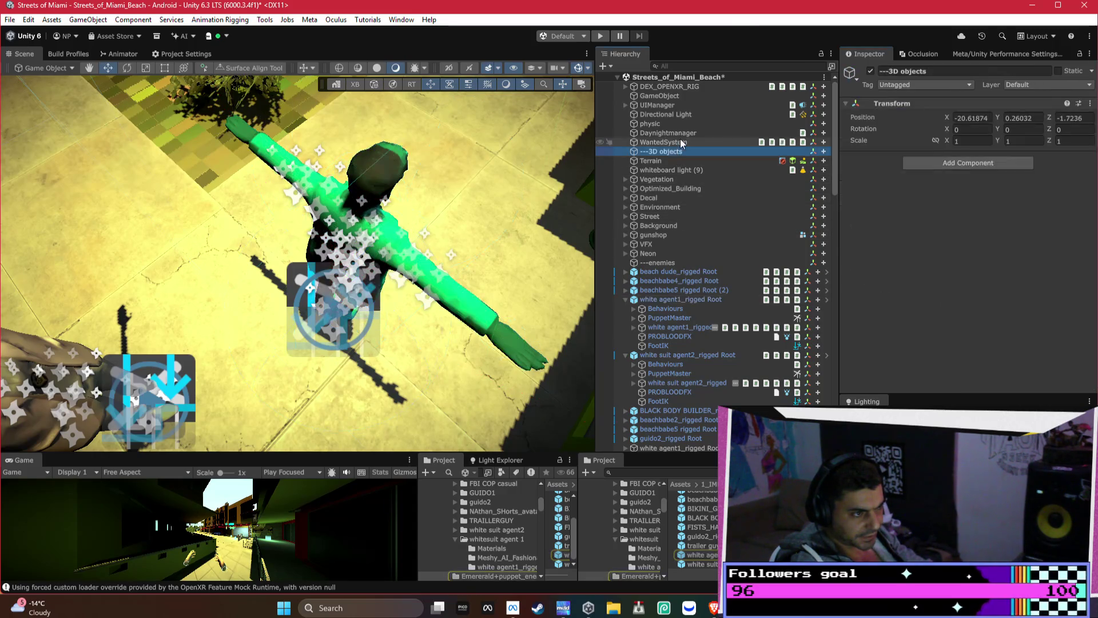
scroll(993, 298, down, 3)
scroll(993, 298, down, 2)
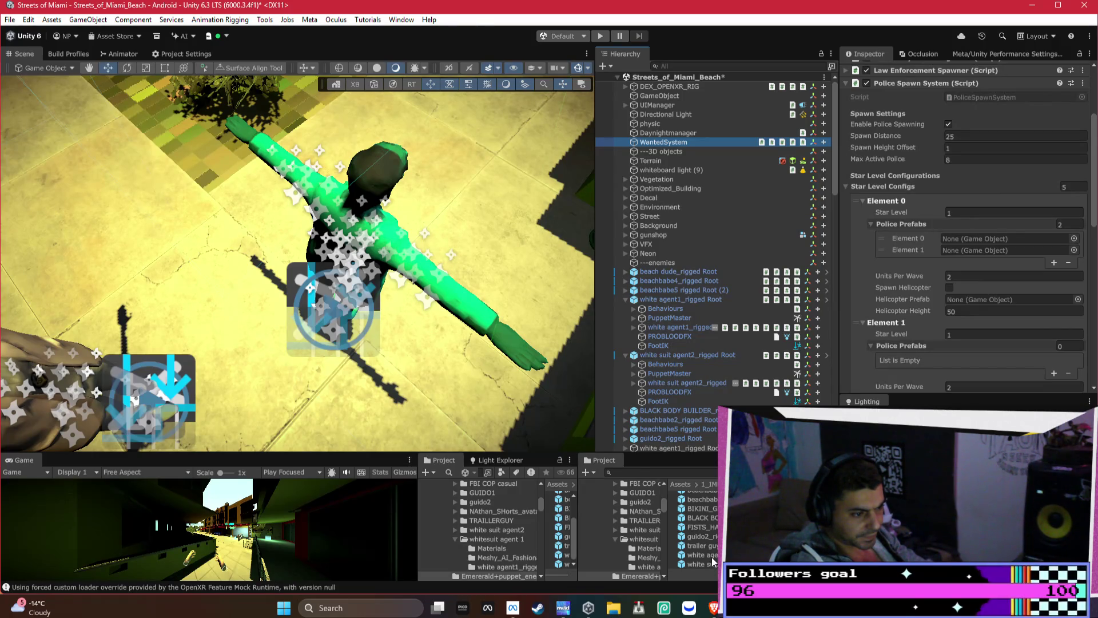
mouse_move(712, 563)
mouse_down()
mouse_move(972, 241)
mouse_move(972, 170)
mouse_up()
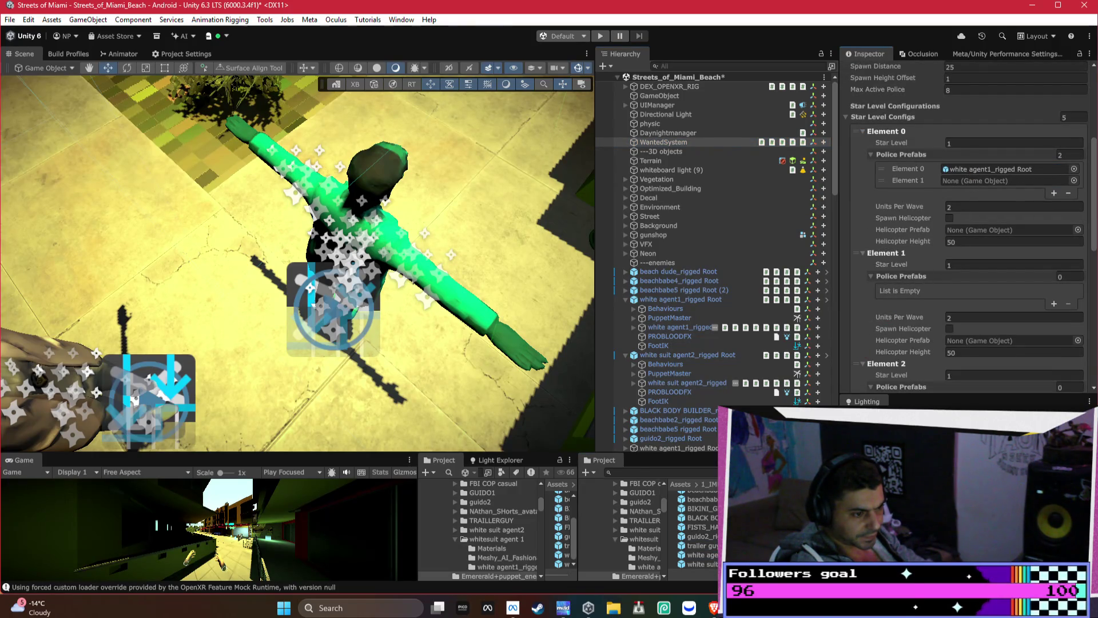
mouse_move(702, 564)
mouse_down()
mouse_move(963, 215)
mouse_move(966, 115)
mouse_up()
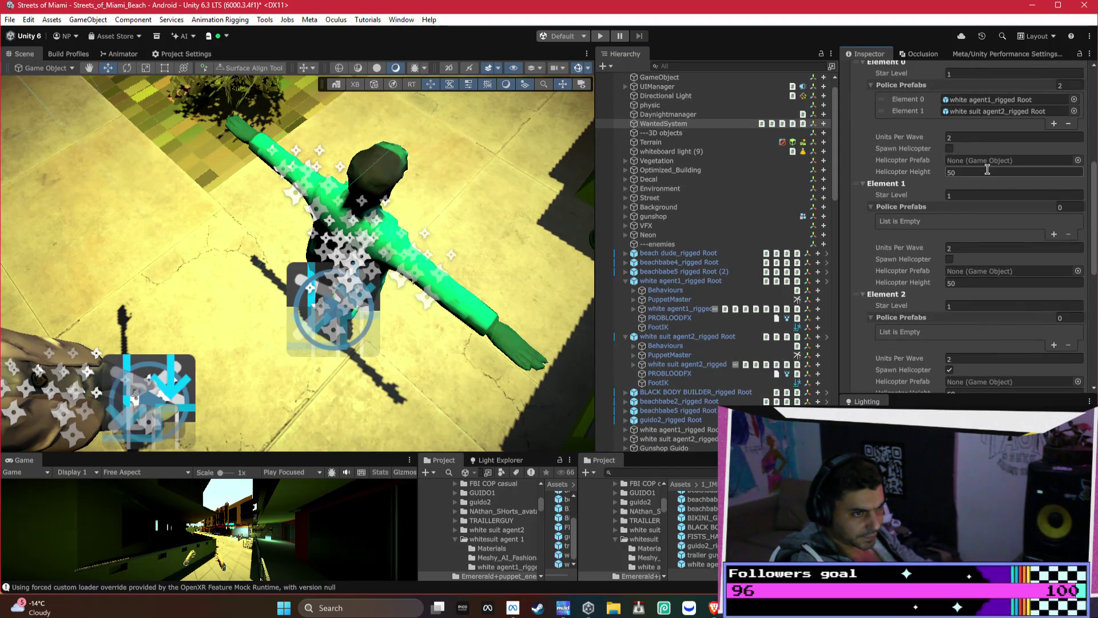
Add two Police Prefabs slots to Element 1 and drag both agent prefabs into them
scroll(1006, 229, down, 1)
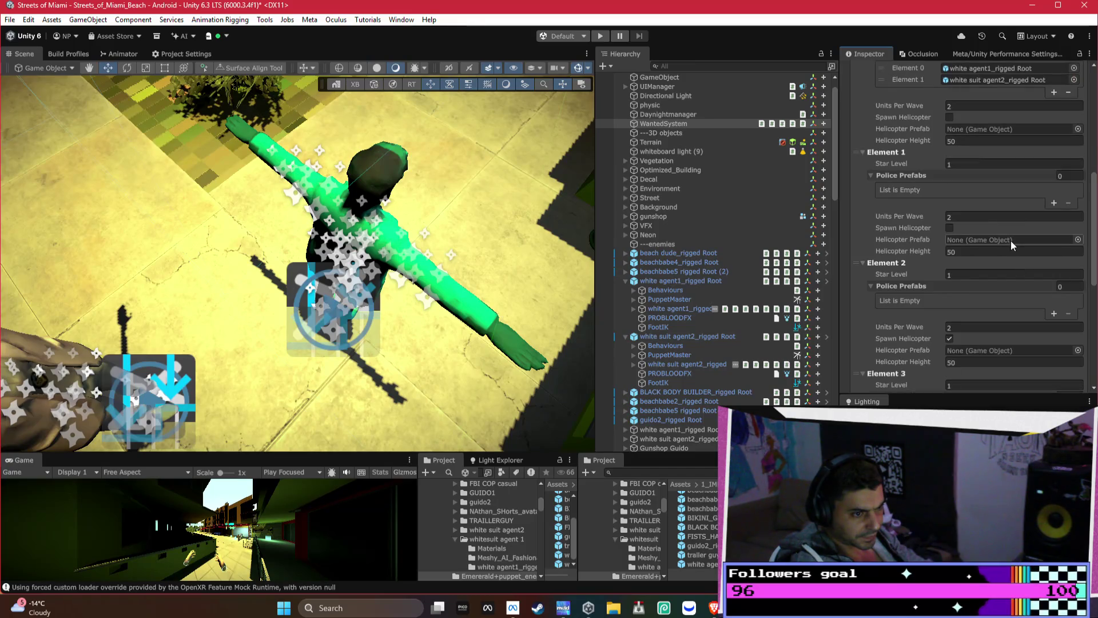
click(1053, 203)
click(1054, 202)
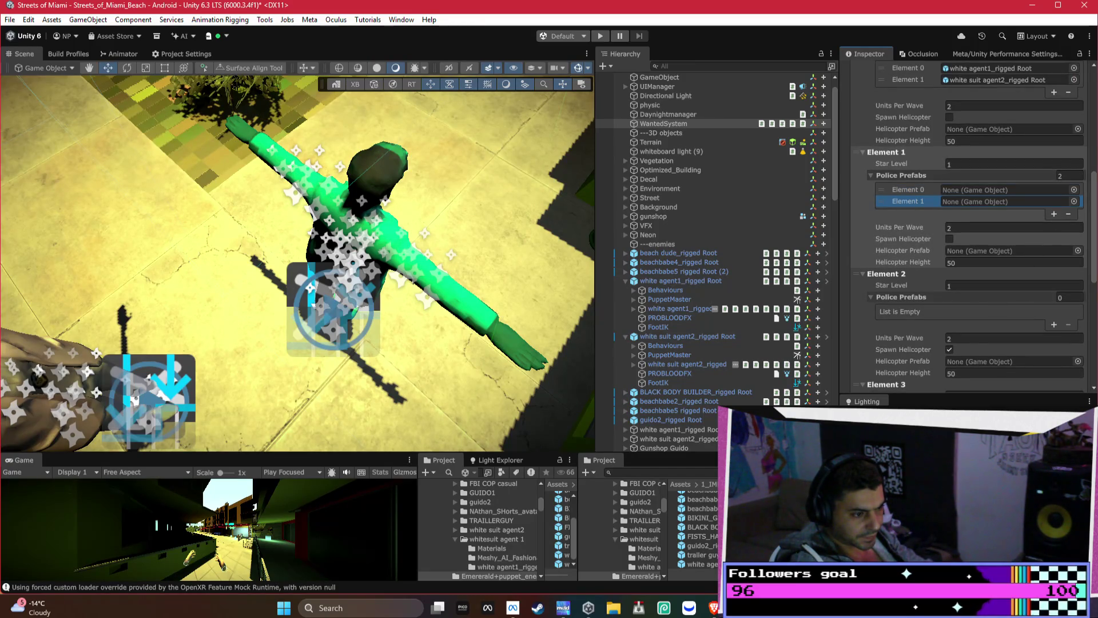
mouse_move(712, 558)
mouse_down()
mouse_move(914, 250)
mouse_move(975, 195)
mouse_move(913, 230)
mouse_move(709, 556)
mouse_move(995, 155)
mouse_up()
scroll(709, 555, down, 1)
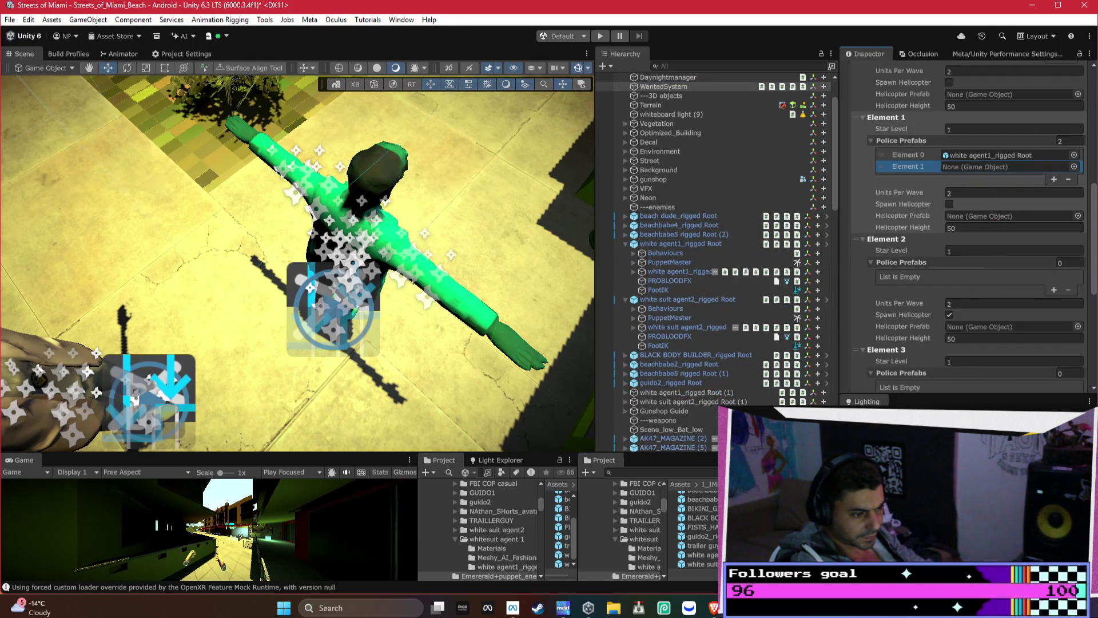
scroll(999, 160, down, 2)
drag(1000, 159, 975, 97)
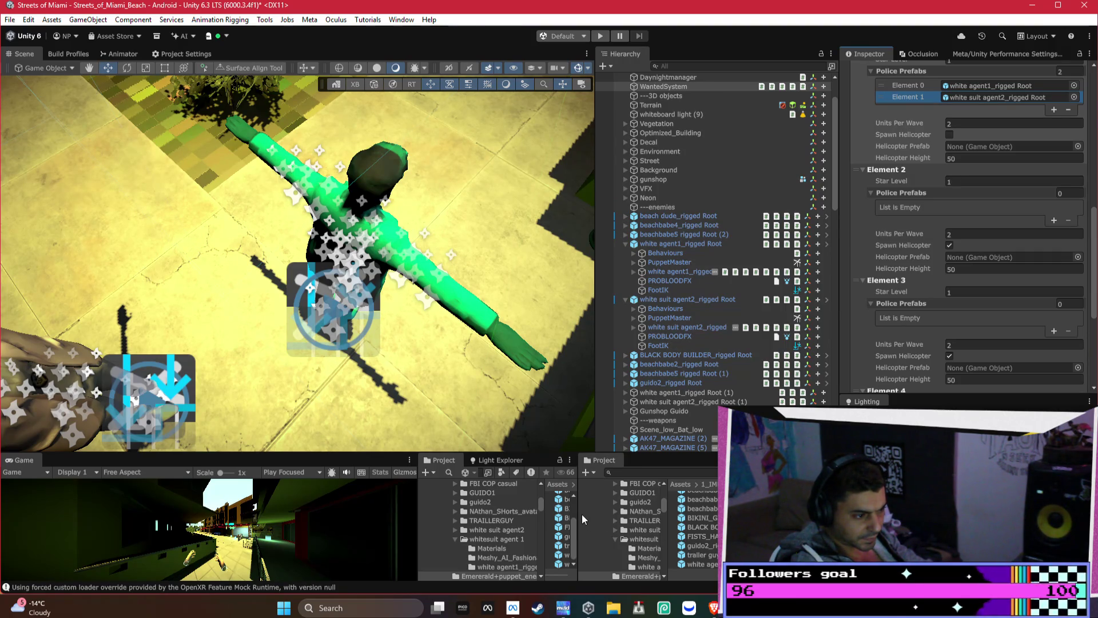
drag(579, 514, 608, 514)
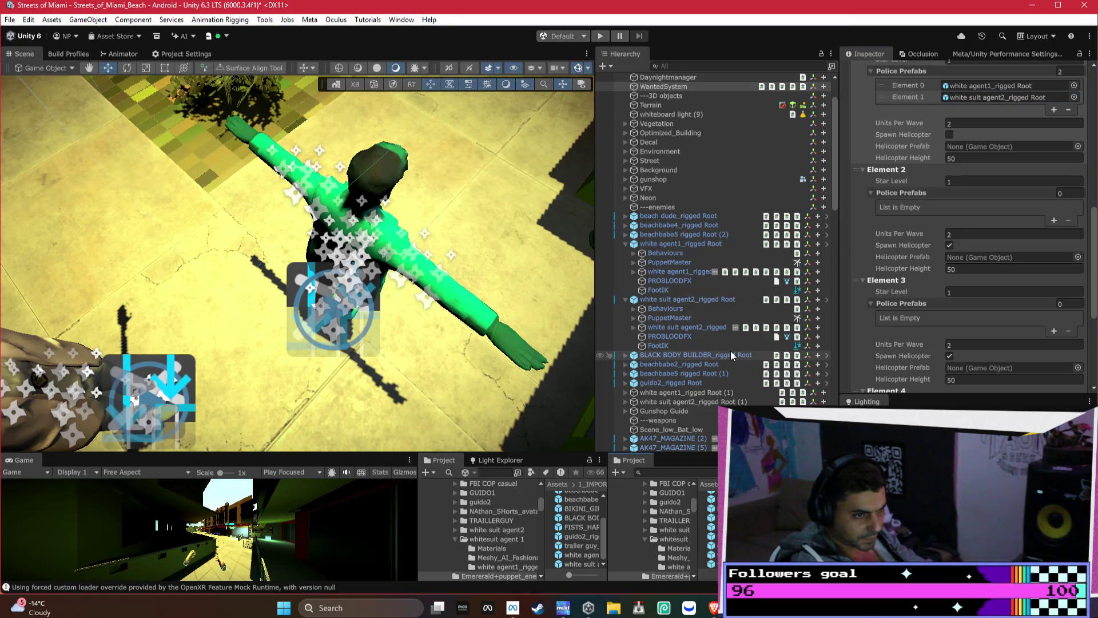
Copy Element 1's police prefab list and paste it into Element 3
right_click(914, 73)
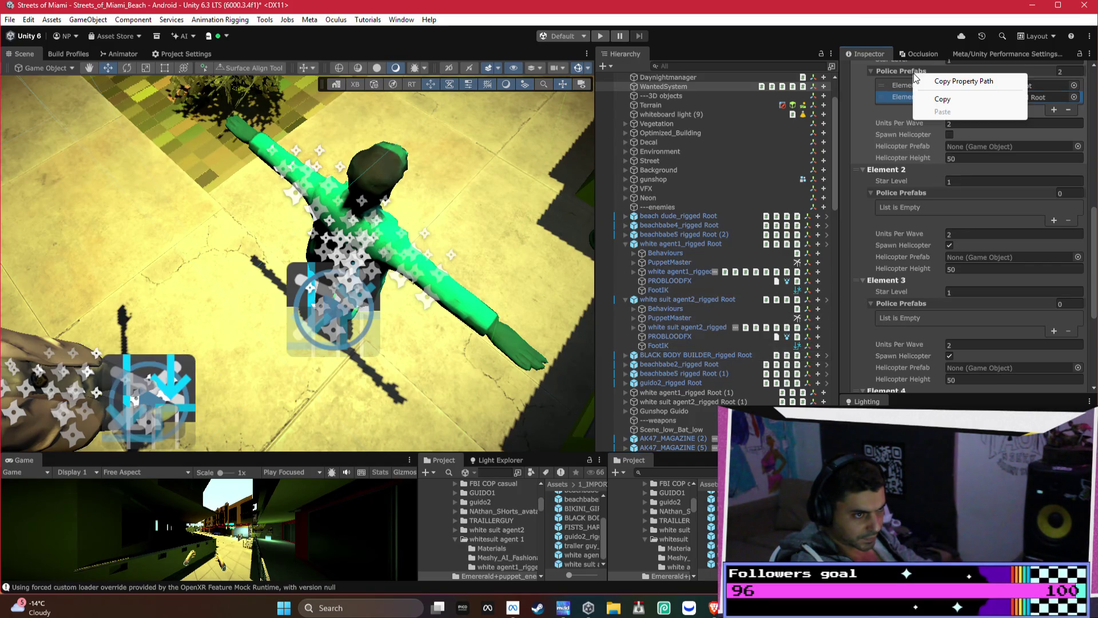
click(937, 100)
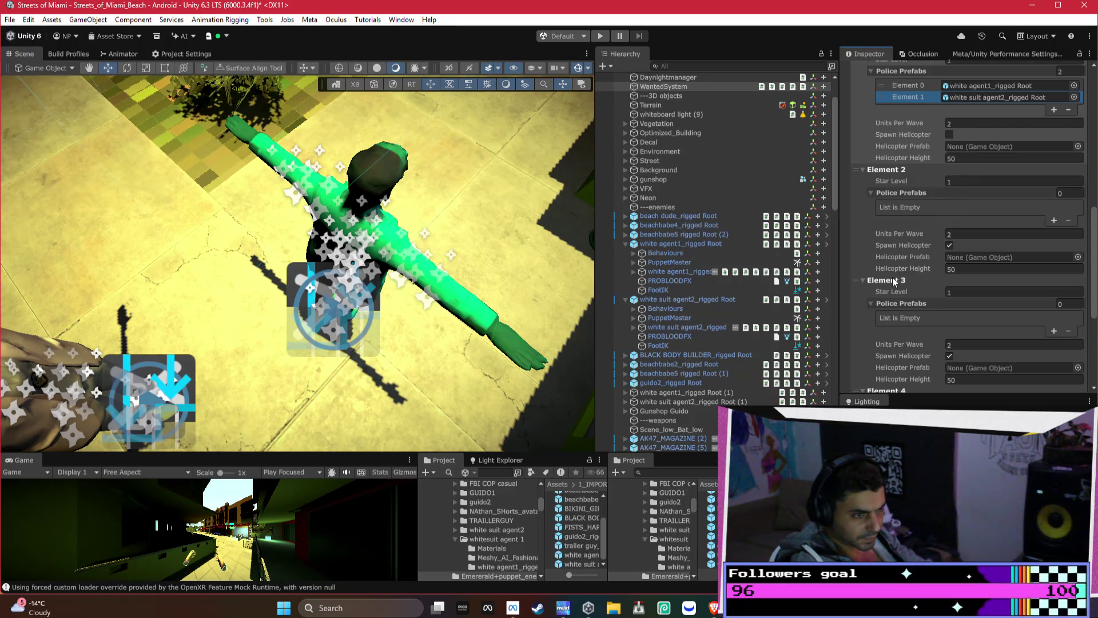
right_click(901, 303)
click(909, 341)
scroll(915, 349, down, 2)
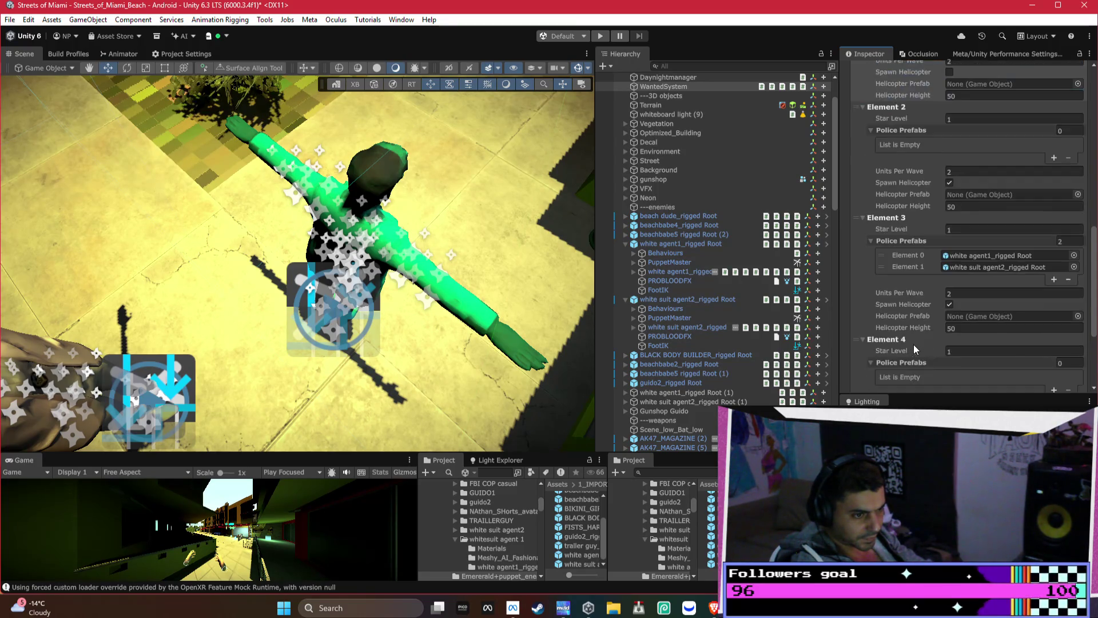
Paste the same two agent prefabs into Element 4, then scroll back through the star configs
right_click(902, 362)
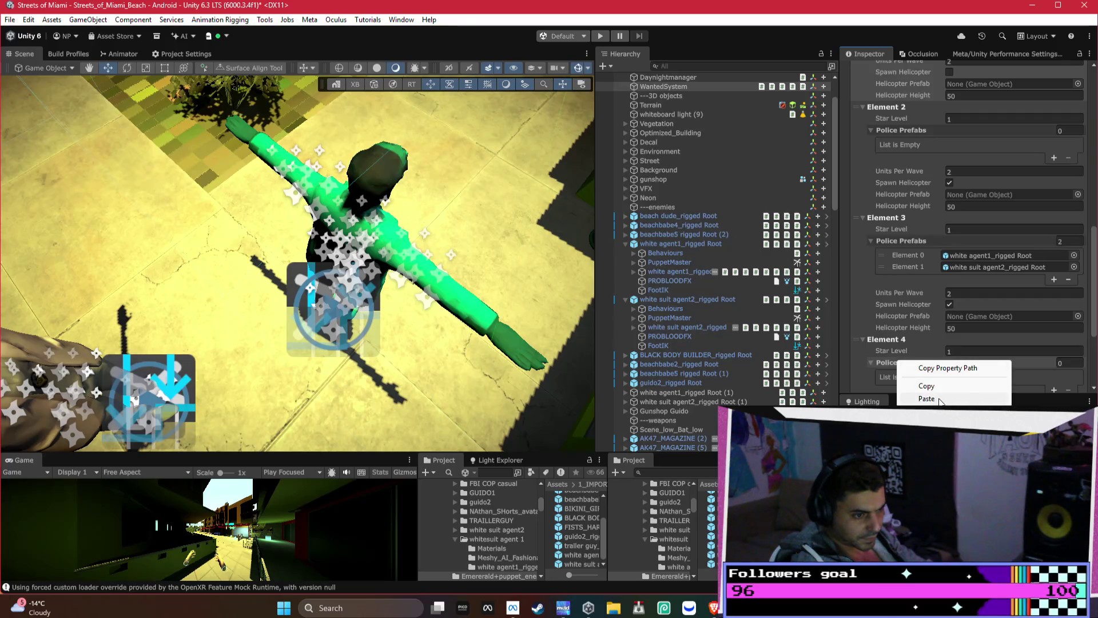
click(910, 398)
scroll(906, 350, down, 3)
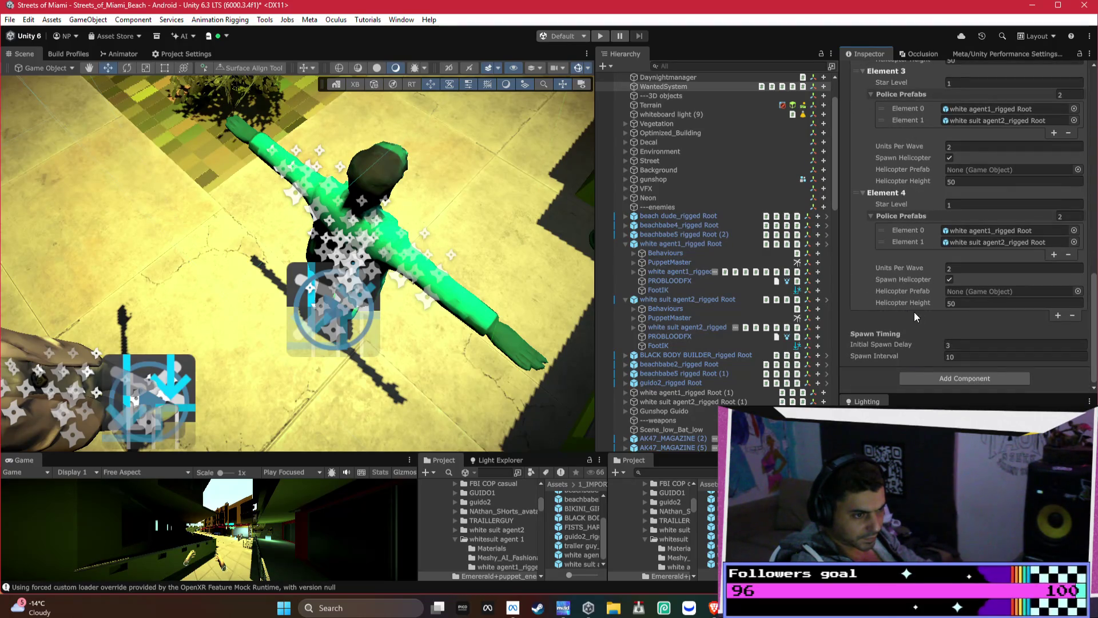
scroll(992, 338, up, 2)
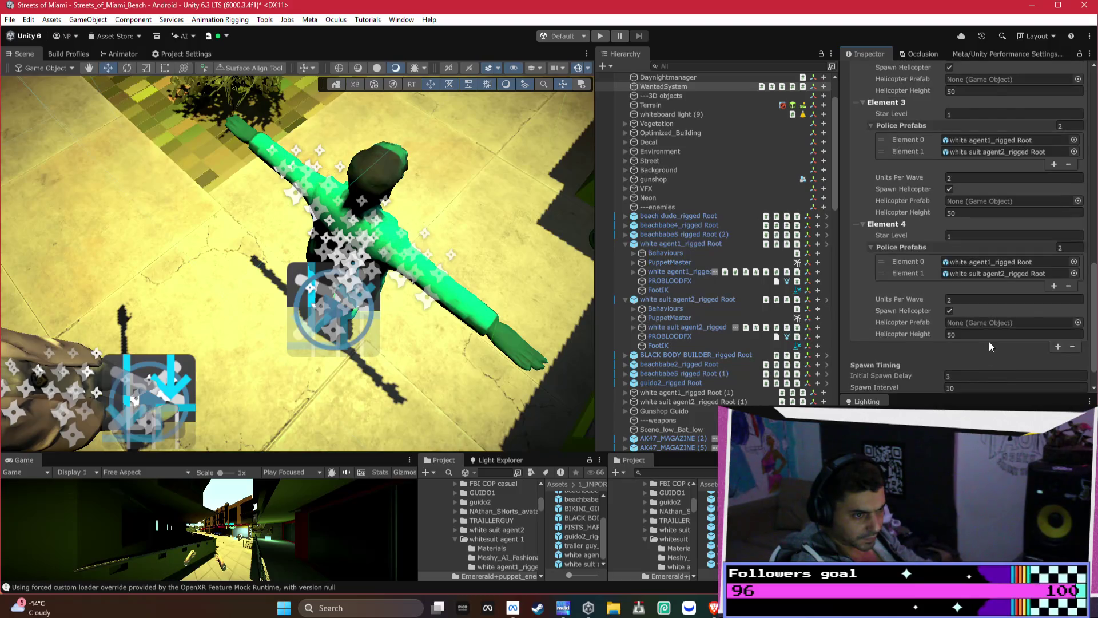
scroll(989, 341, up, 1)
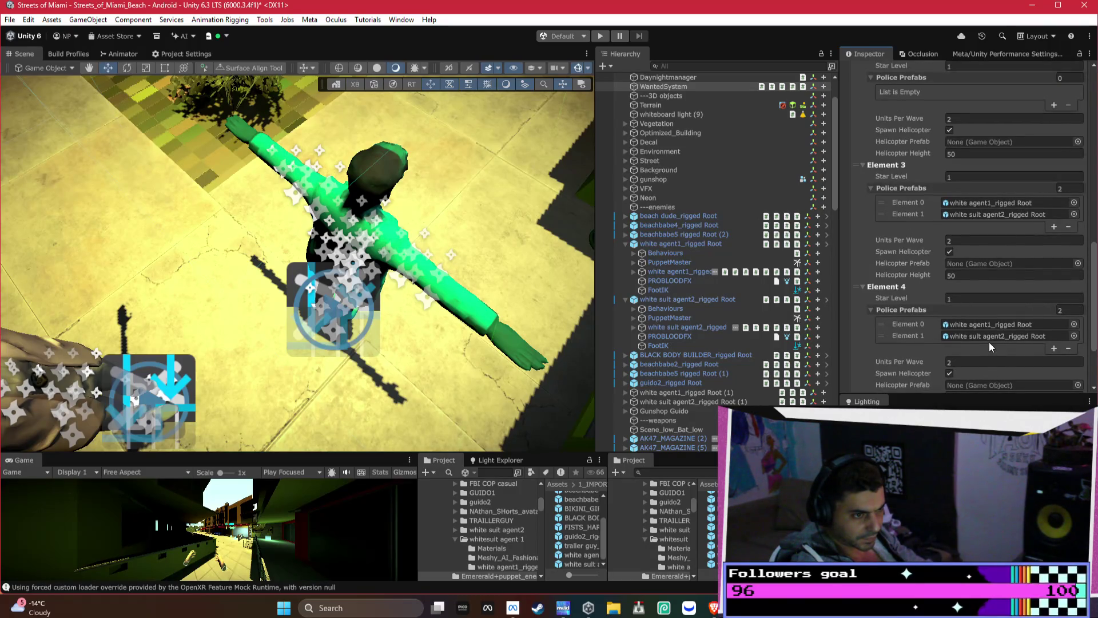
scroll(990, 341, up, 6)
scroll(1004, 229, up, 5)
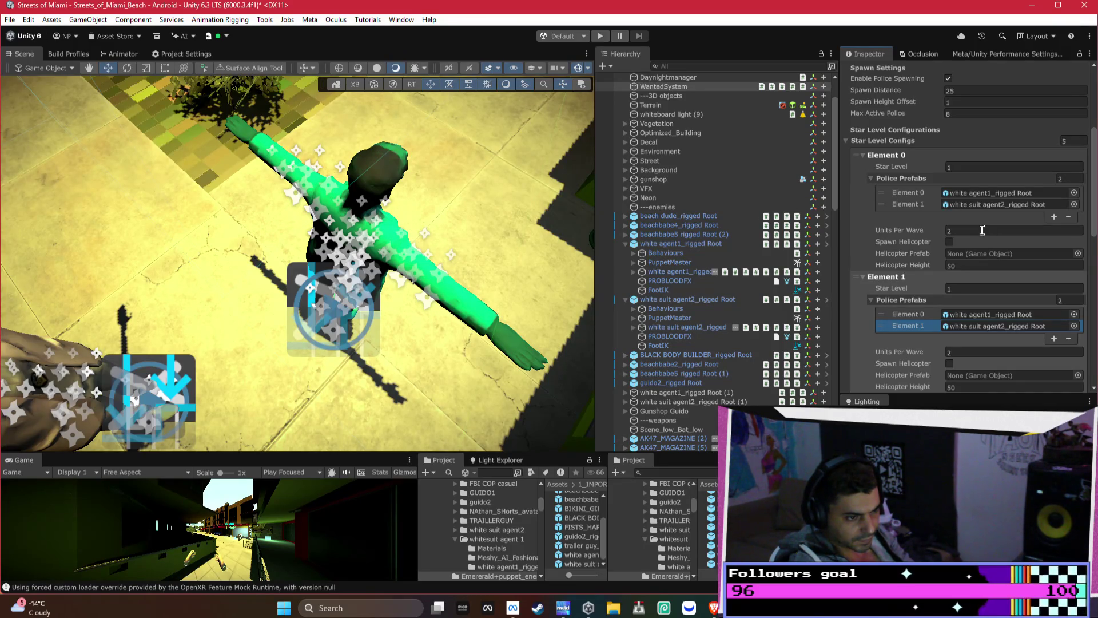
Set Max Active Police to 12
click(962, 112)
text(12)
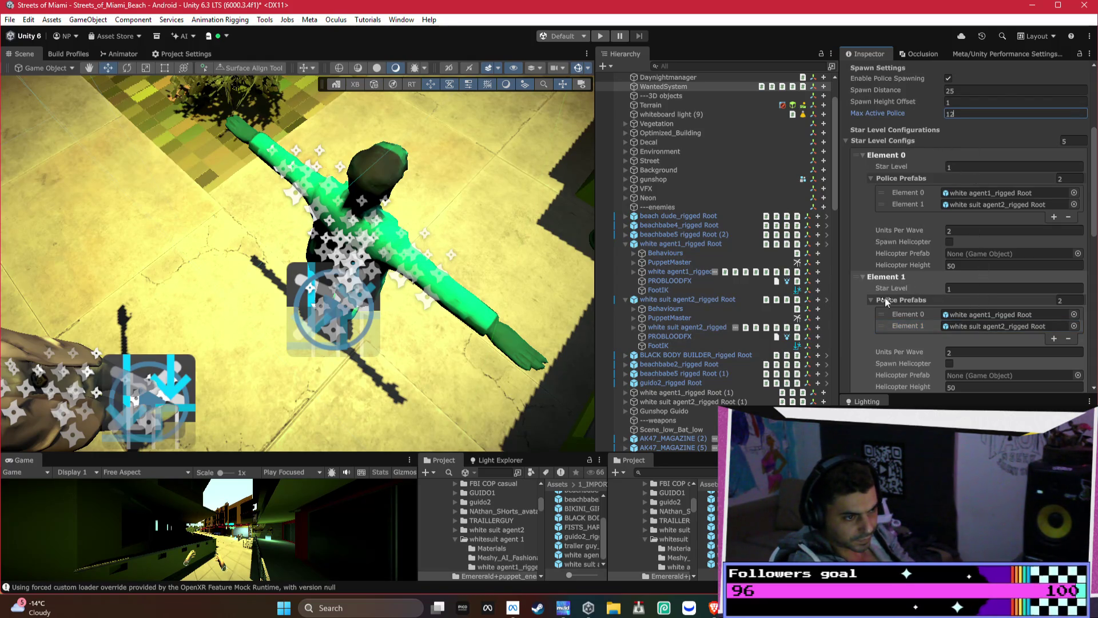
click(853, 317)
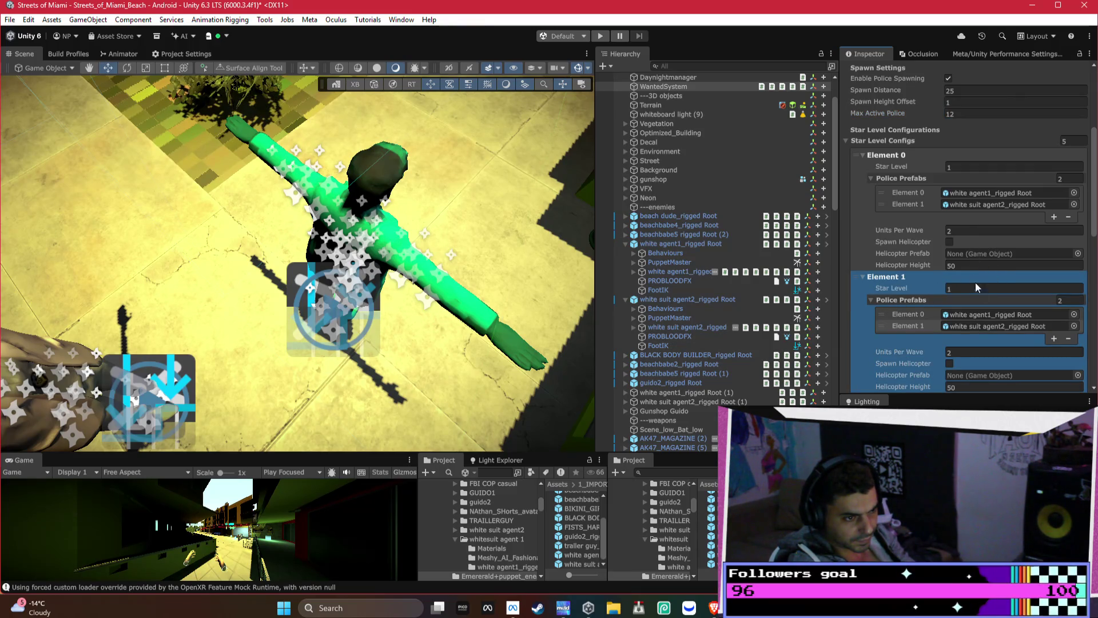
Set Units Per Wave to 2 for Element 0 and 4 for Element 1
click(957, 230)
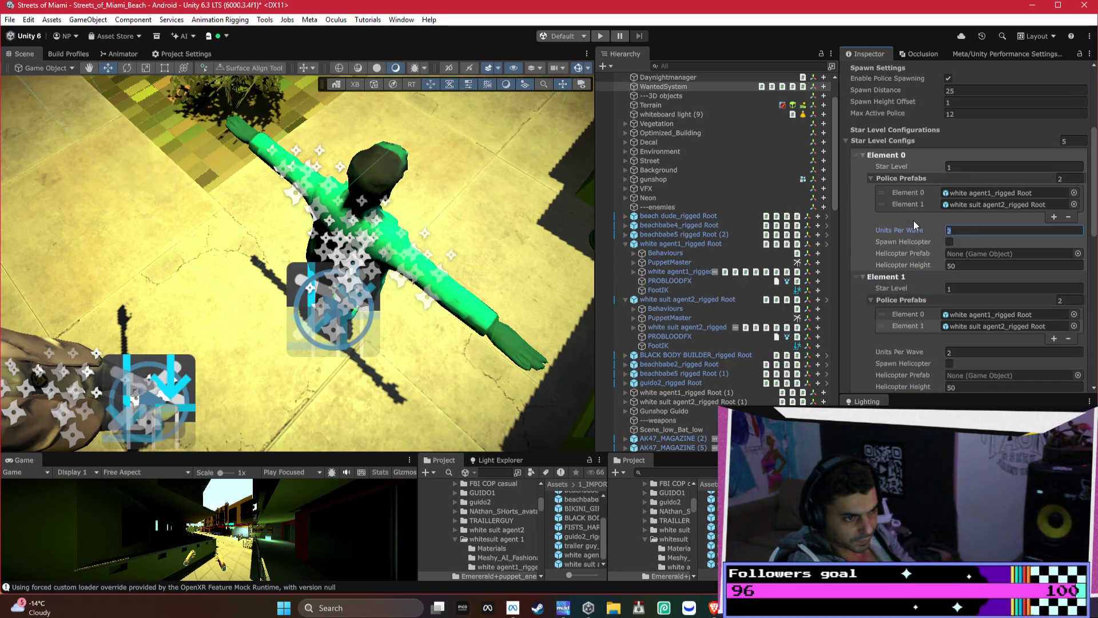
text(4)
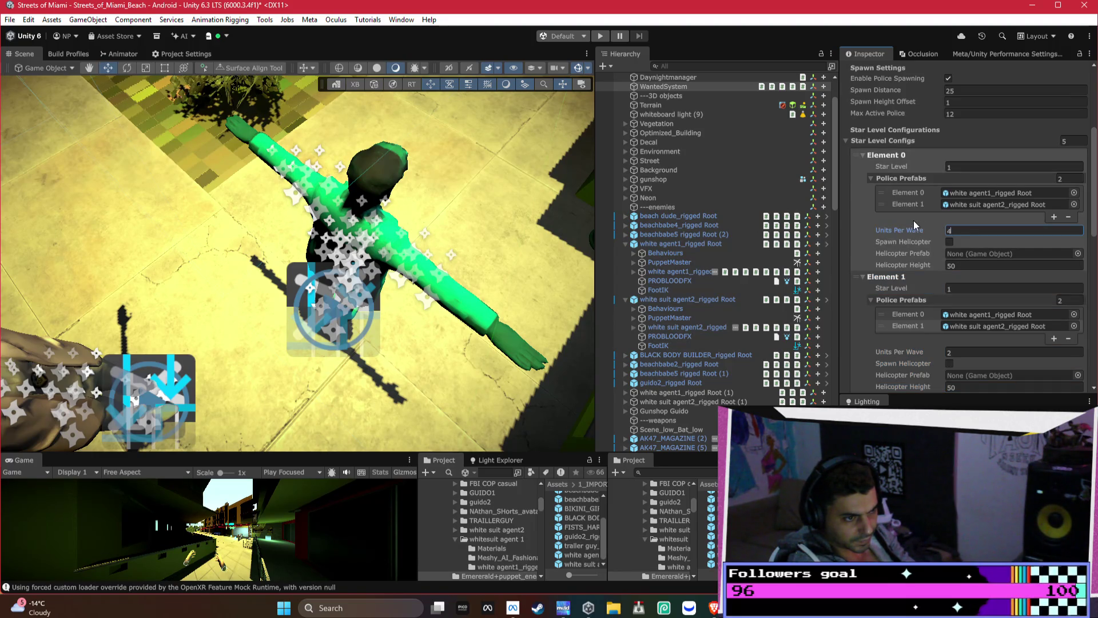
click(971, 351)
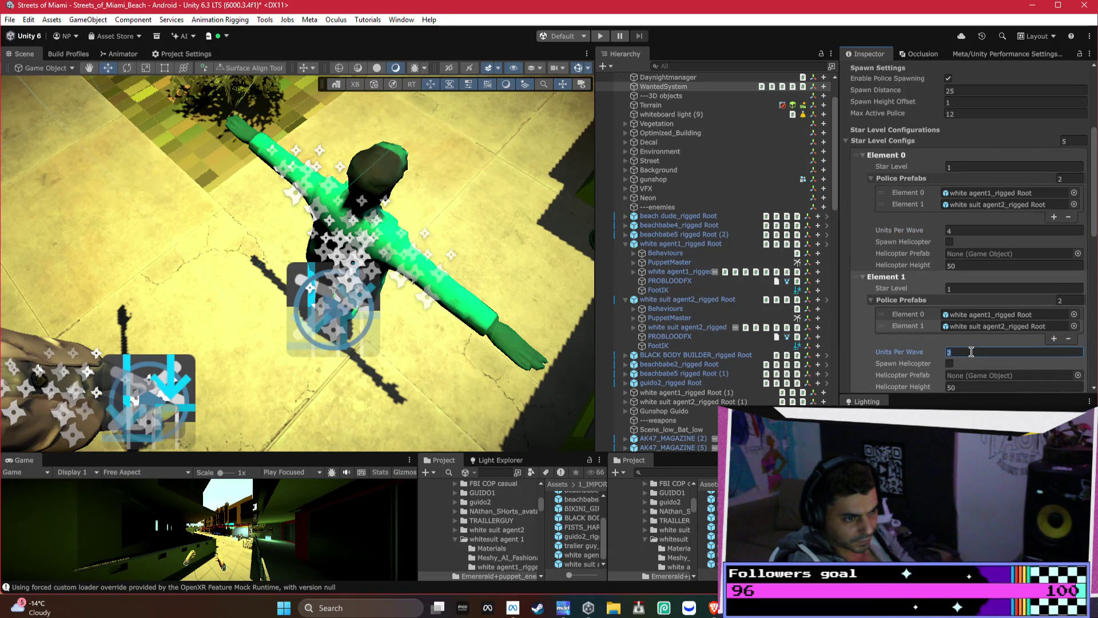
text(6)
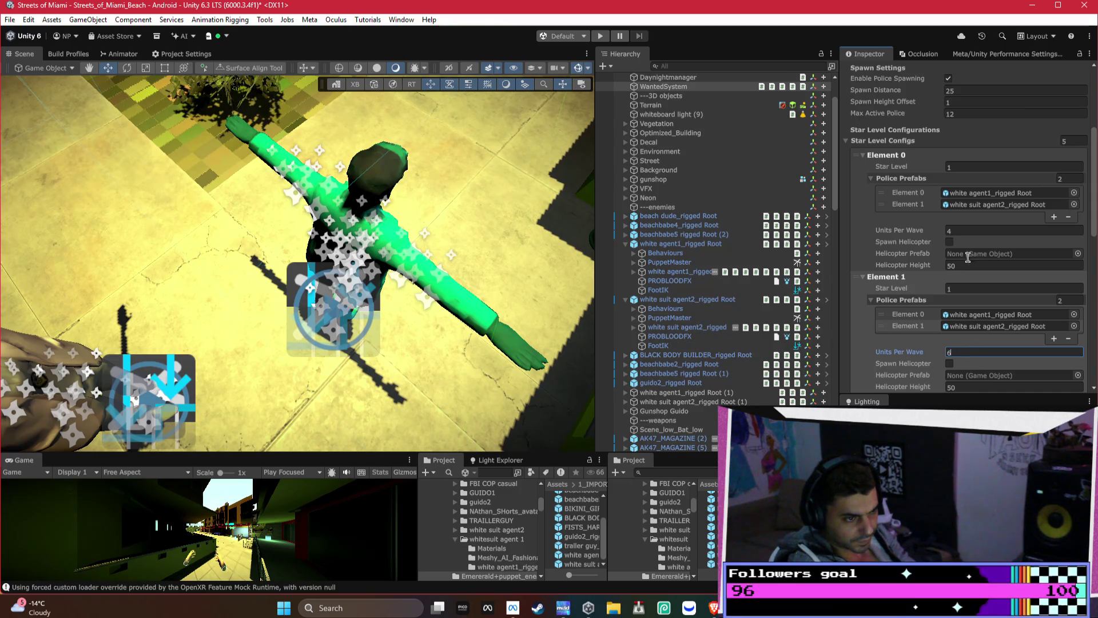
click(935, 226)
text(2)
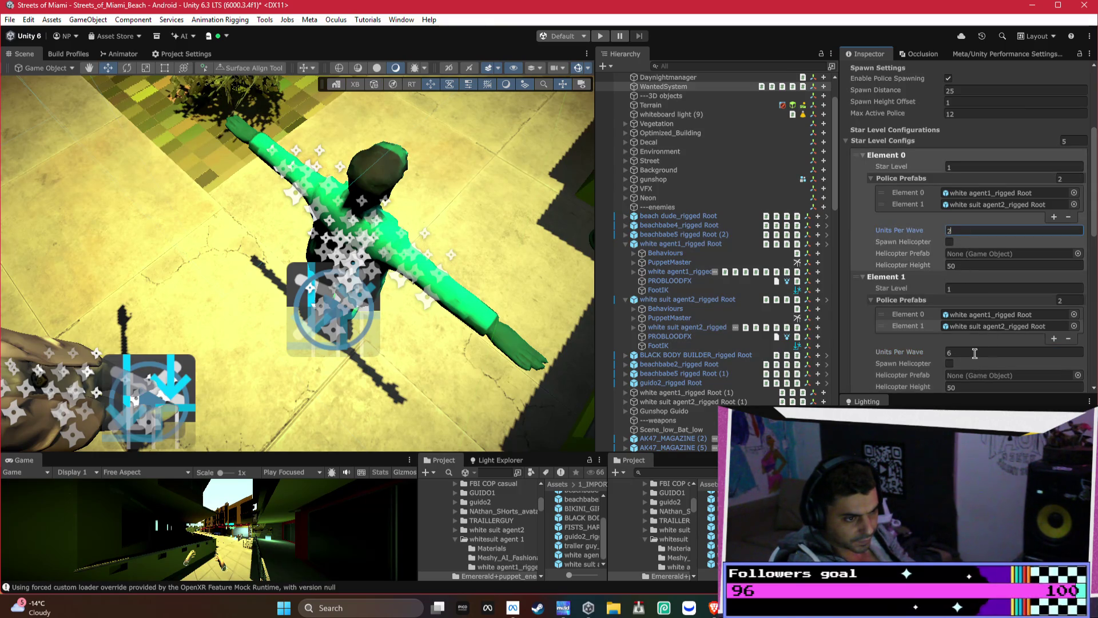
scroll(915, 343, down, 3)
Set Units Per Wave to 6, 8 and 10 for Elements 2, 3 and 4
click(962, 366)
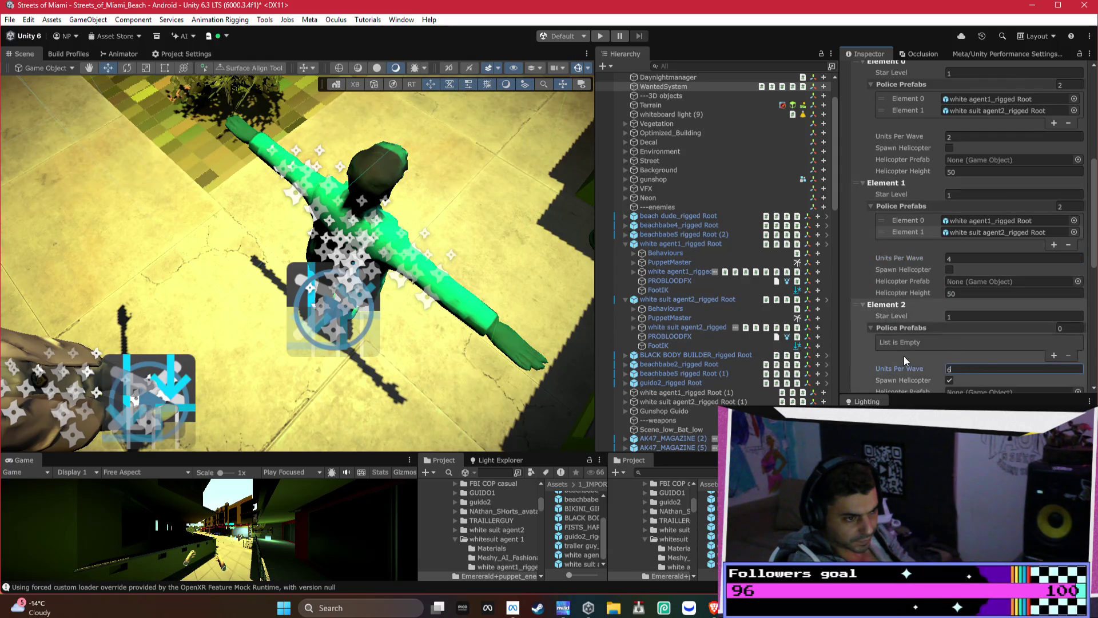
scroll(915, 349, down, 3)
click(967, 271)
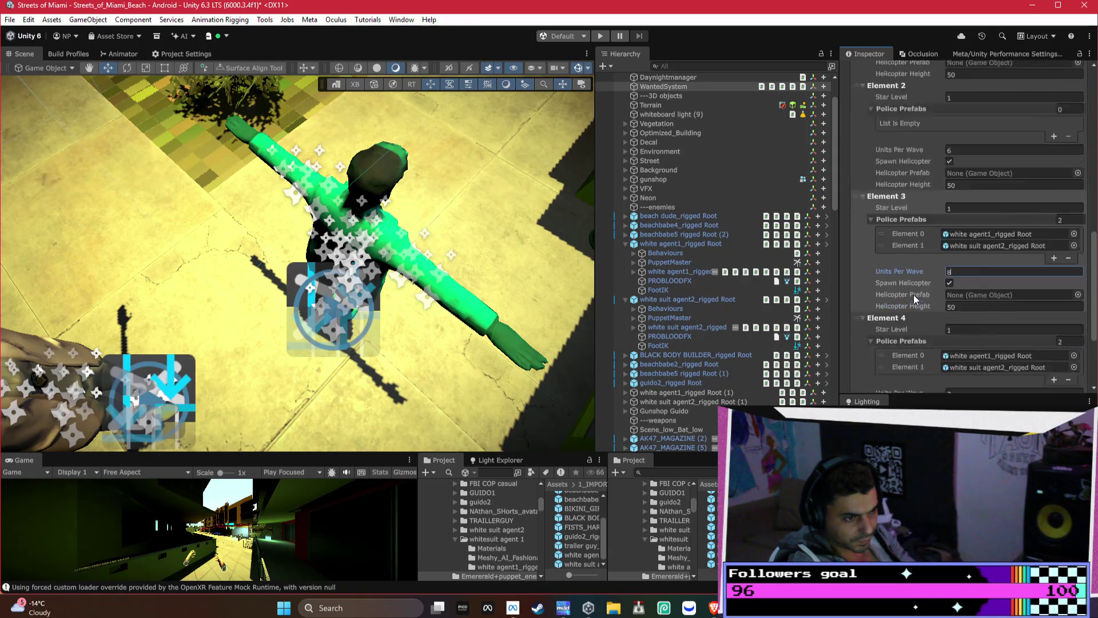
scroll(914, 294, down, 3)
click(976, 301)
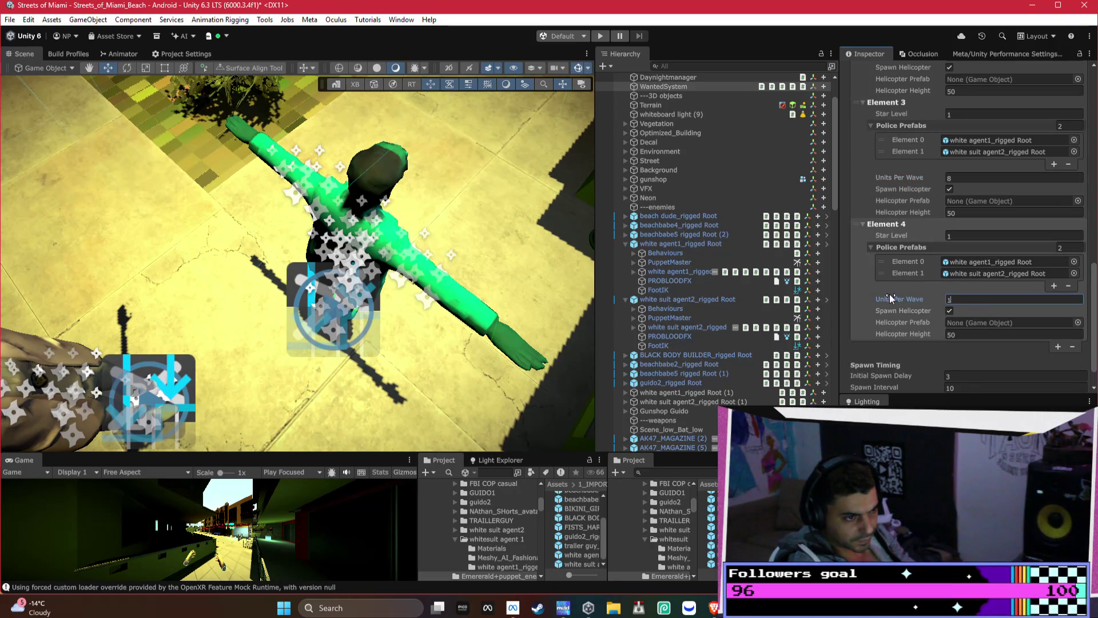
text(0)
scroll(889, 294, down, 3)
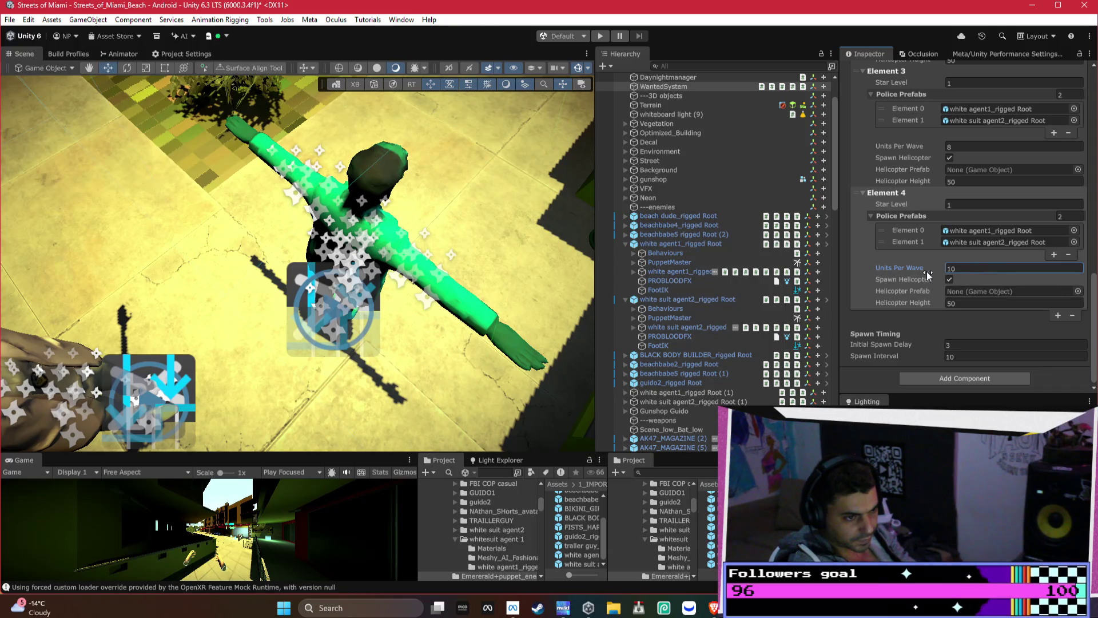
mouse_move(910, 273)
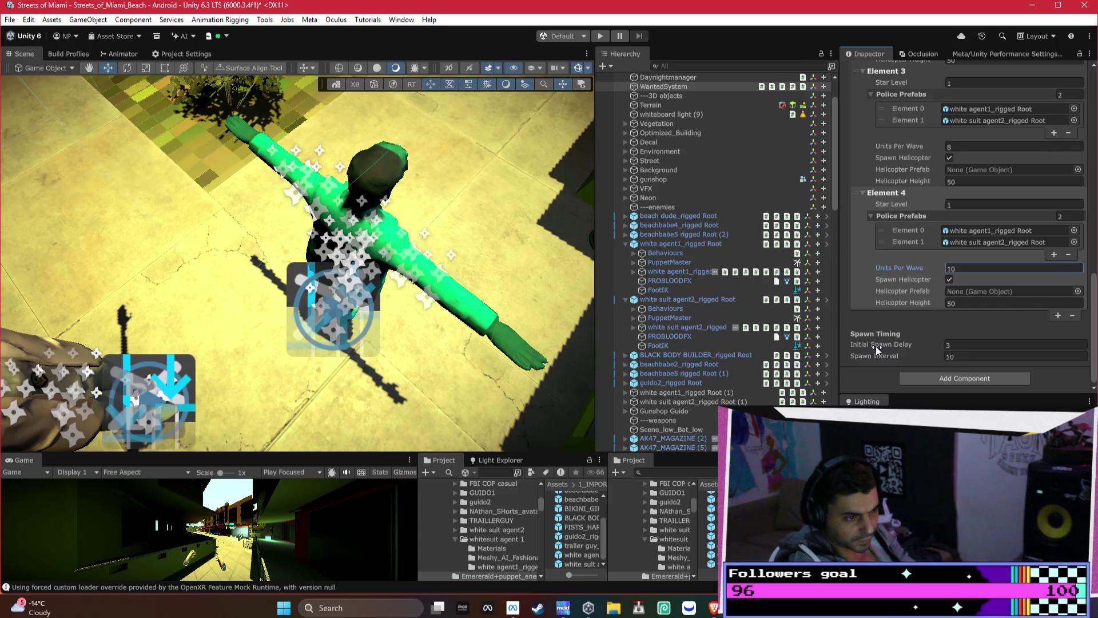
Check Element 3's Units Per Wave, then fold up Star Level Config Elements 0 through 4
scroll(876, 345, up, 5)
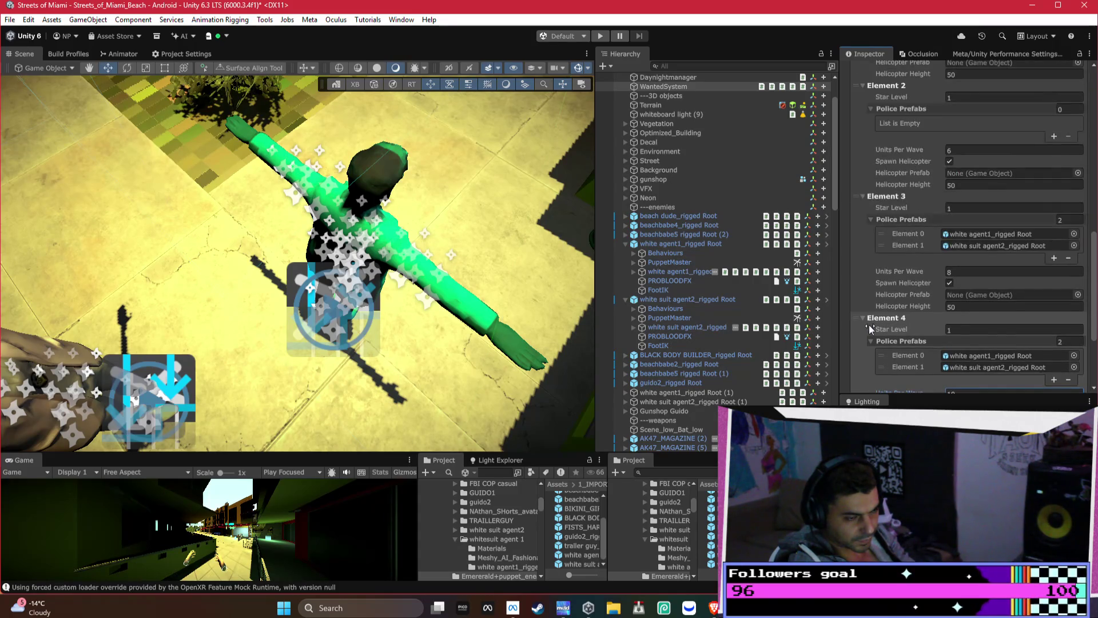
click(869, 326)
scroll(869, 324, up, 1)
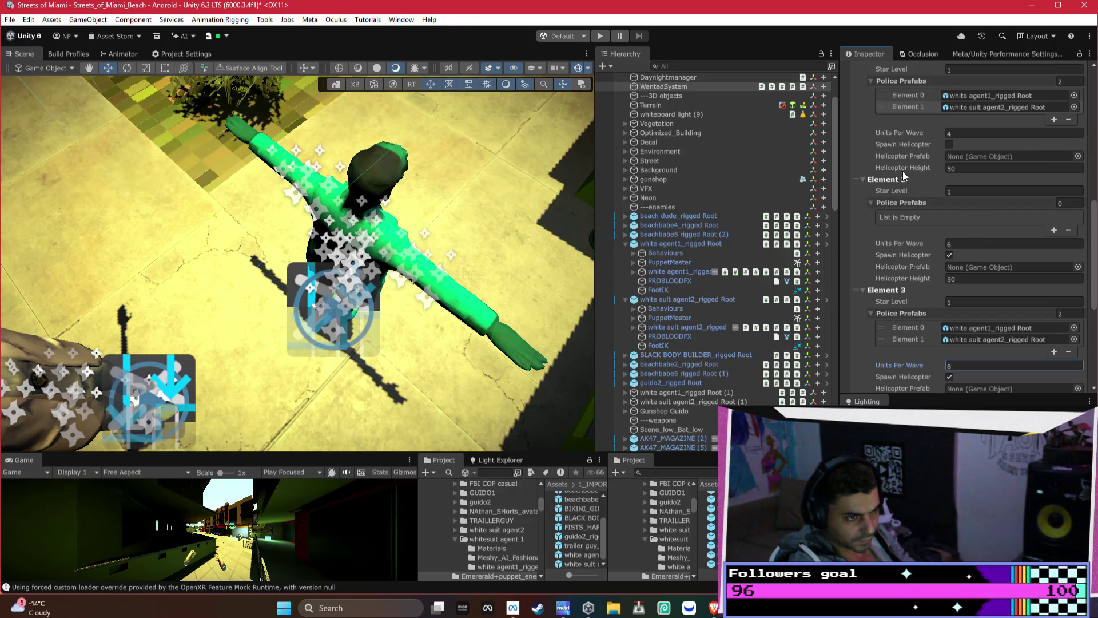
scroll(906, 159, up, 5)
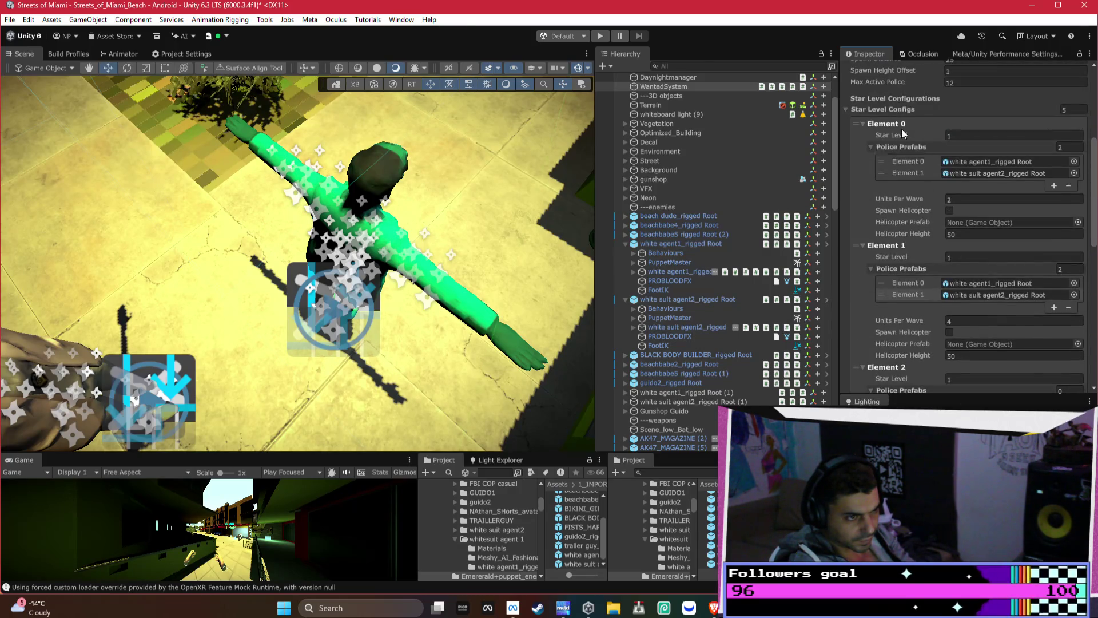
scroll(901, 134, up, 1)
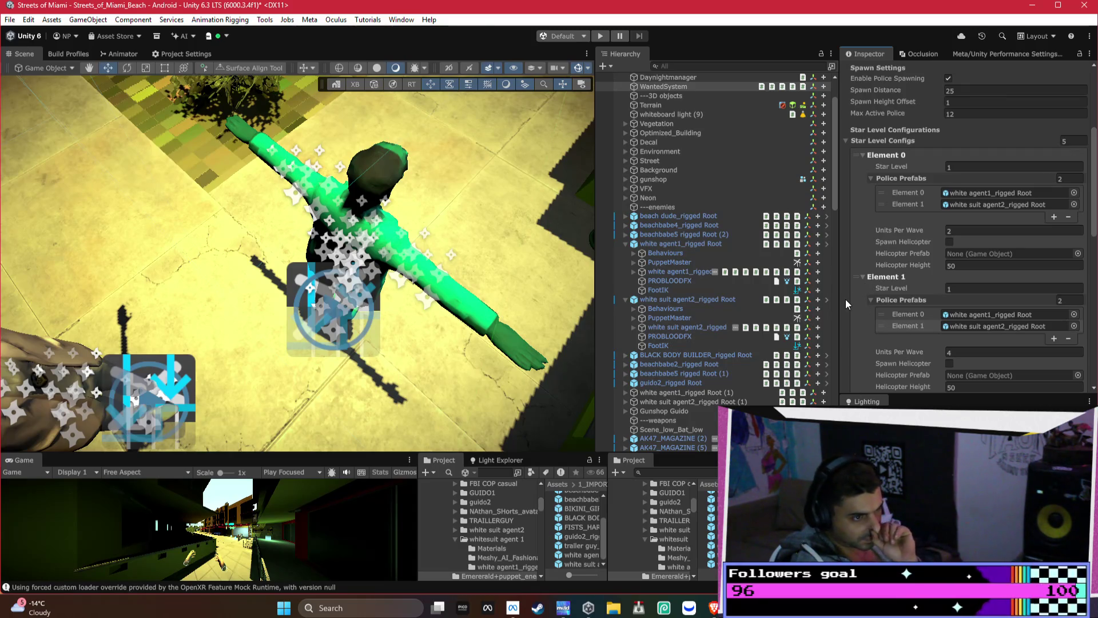
scroll(845, 300, up, 2)
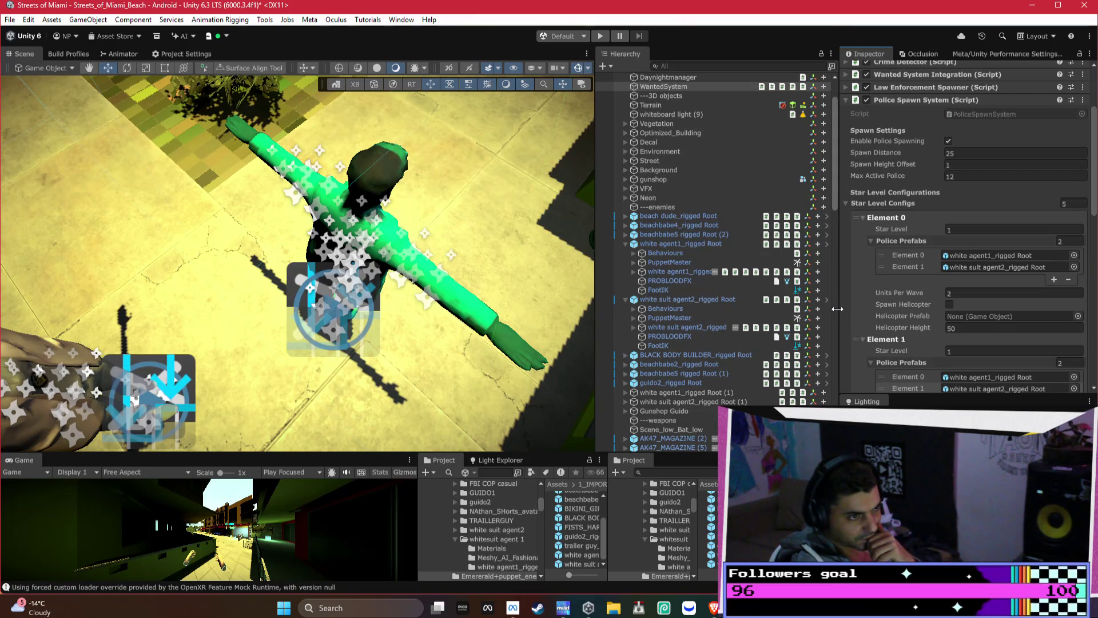
click(869, 221)
click(864, 220)
click(864, 231)
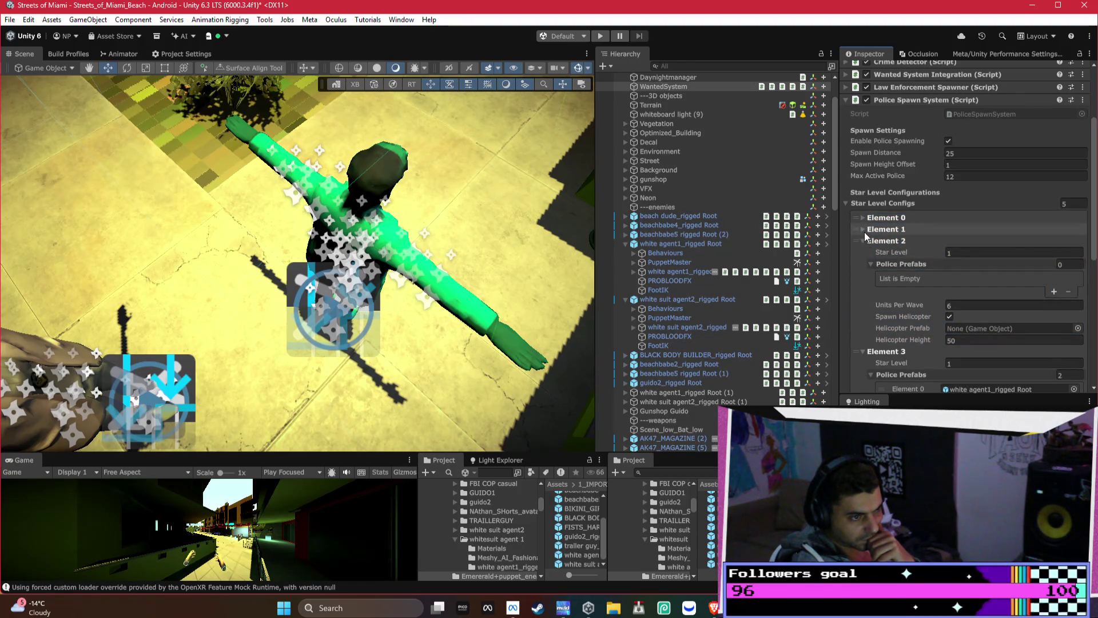
click(863, 241)
click(864, 252)
click(863, 263)
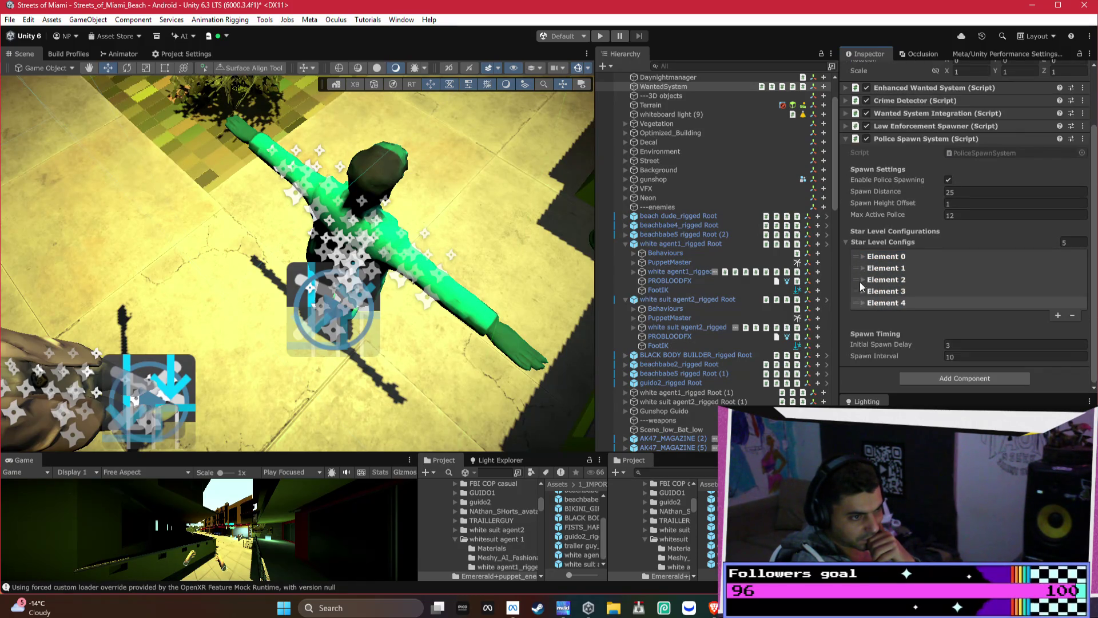
scroll(878, 332, up, 1)
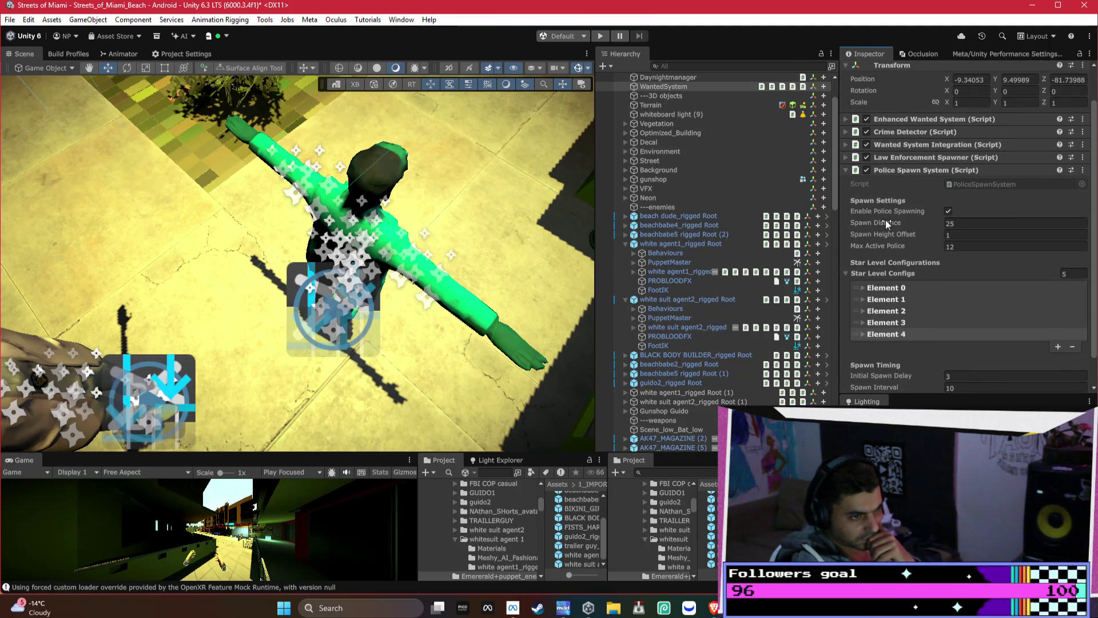
Following the Bezi guide, set police Spawn Distance to 20 after briefly trying 15
key(alt+Tab)
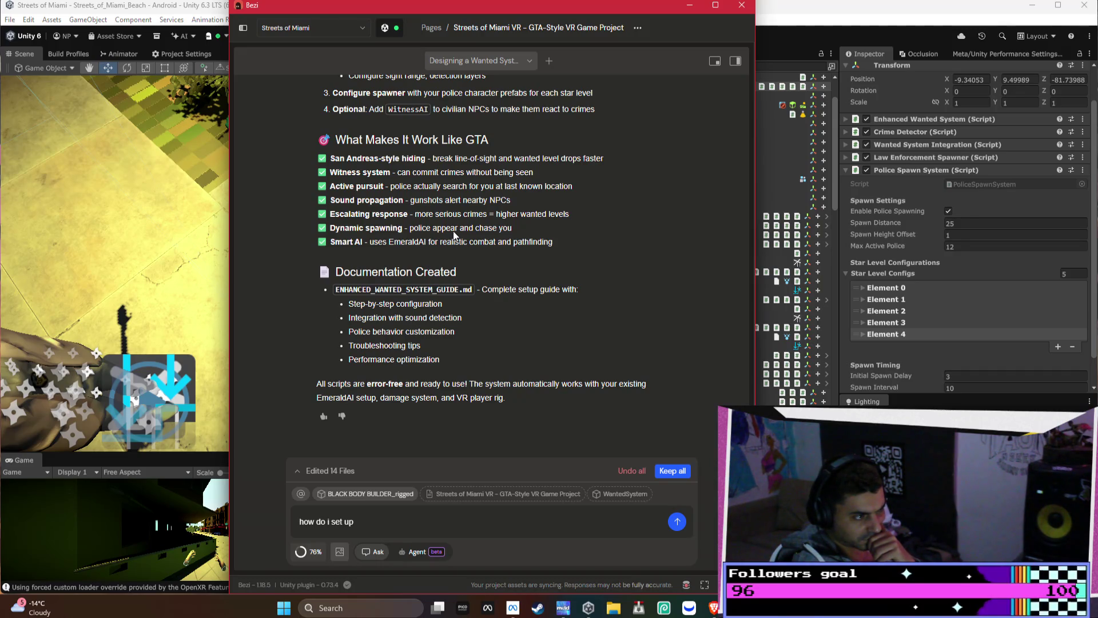
click(972, 220)
text(15)
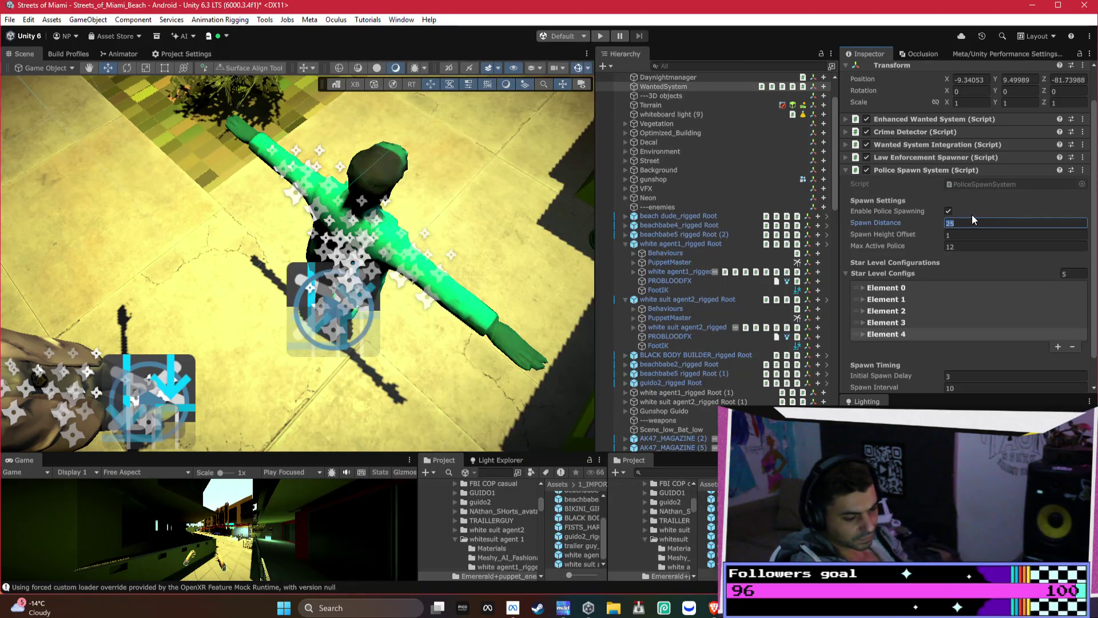
key(alt+Tab)
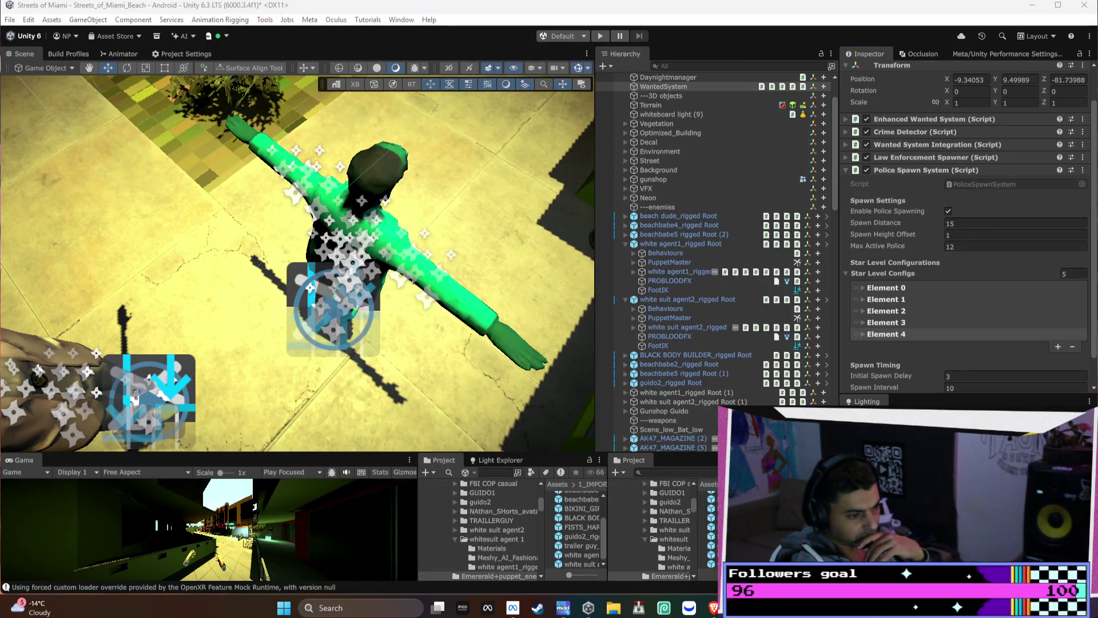
scroll(523, 349, up, 4)
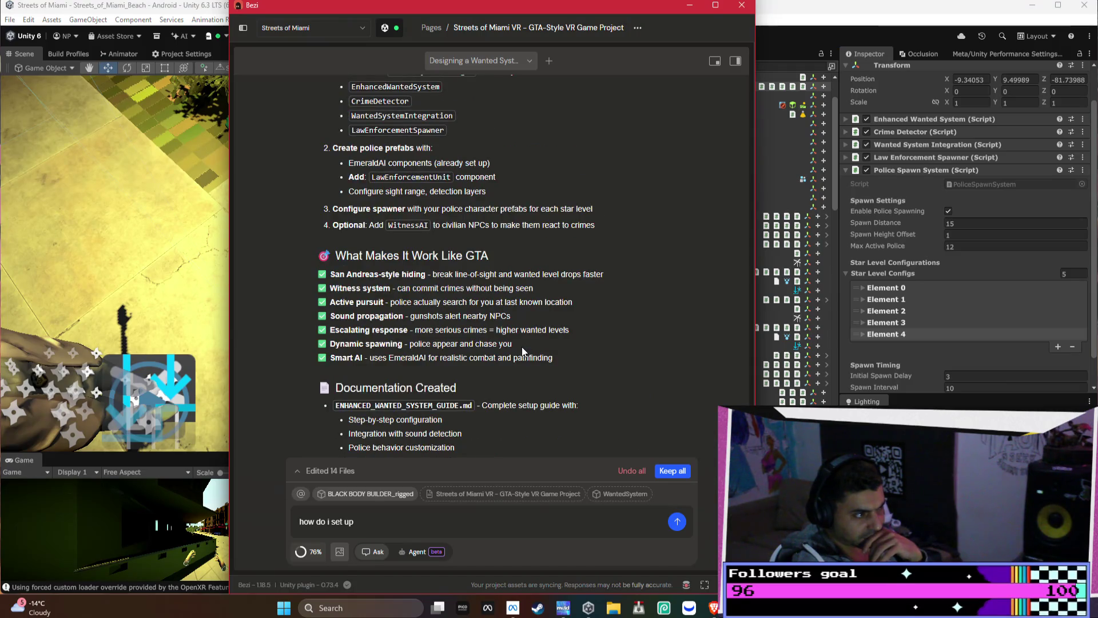
click(972, 223)
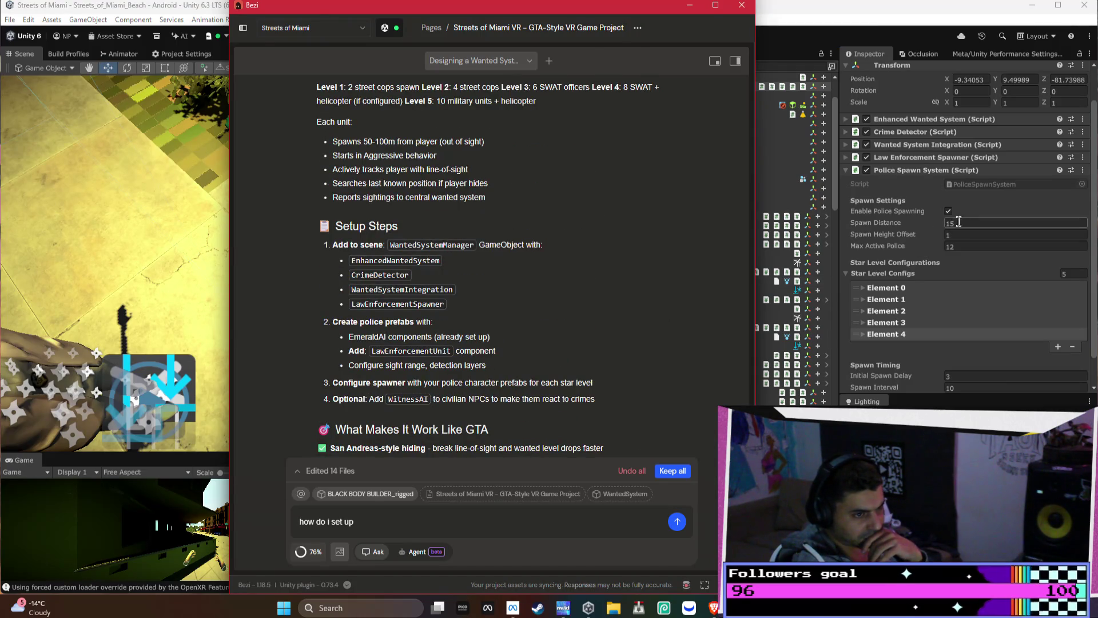
text(20)
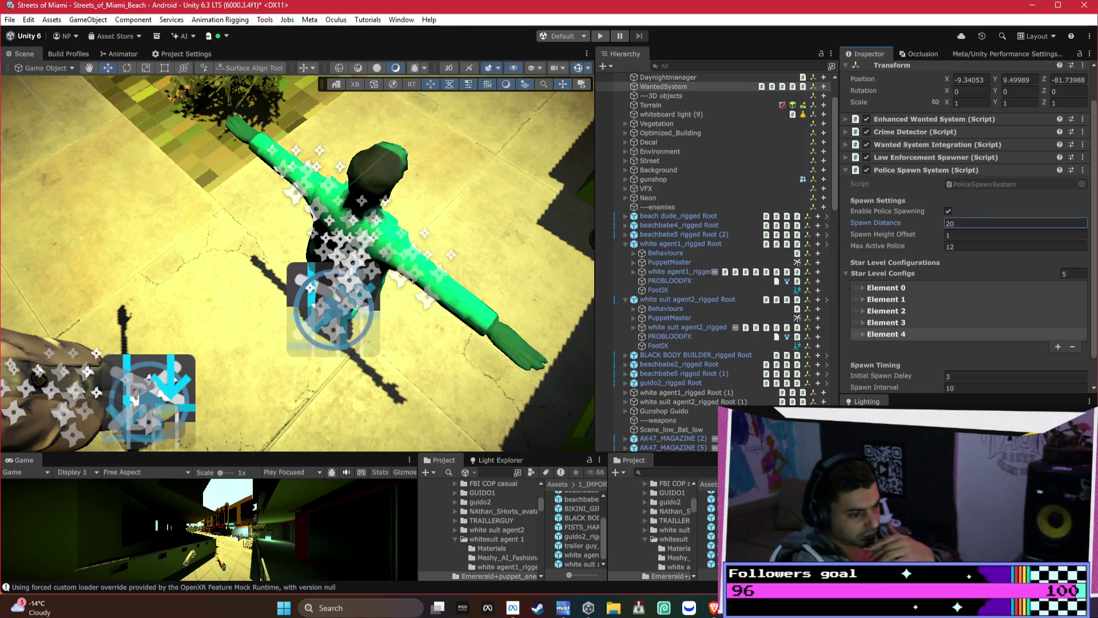
key(alt+Tab)
scroll(513, 382, up, 3)
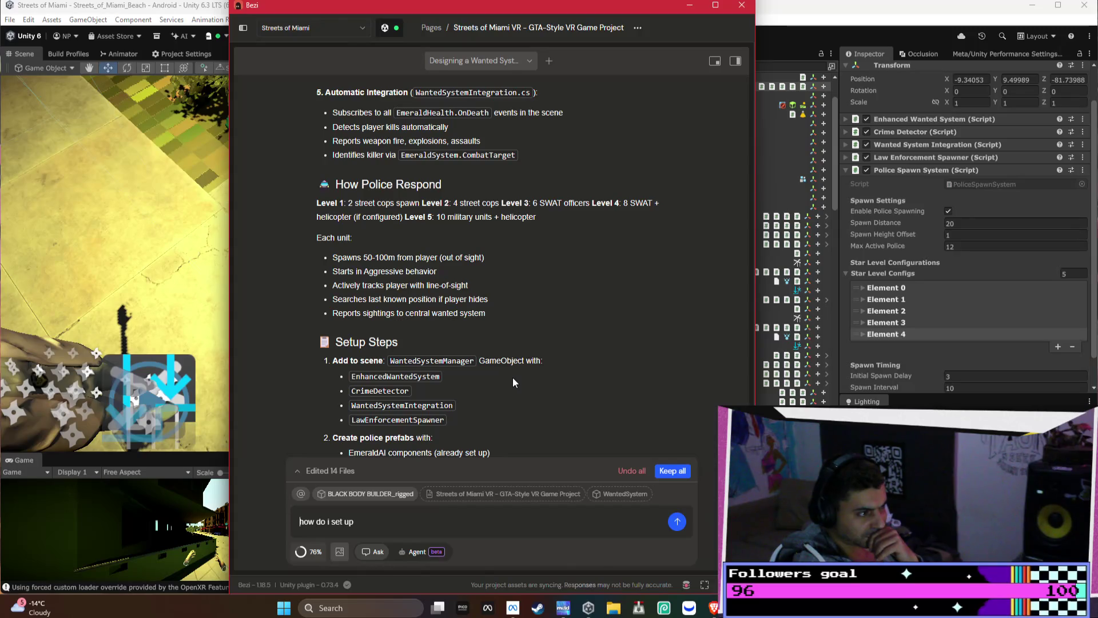
scroll(513, 382, up, 2)
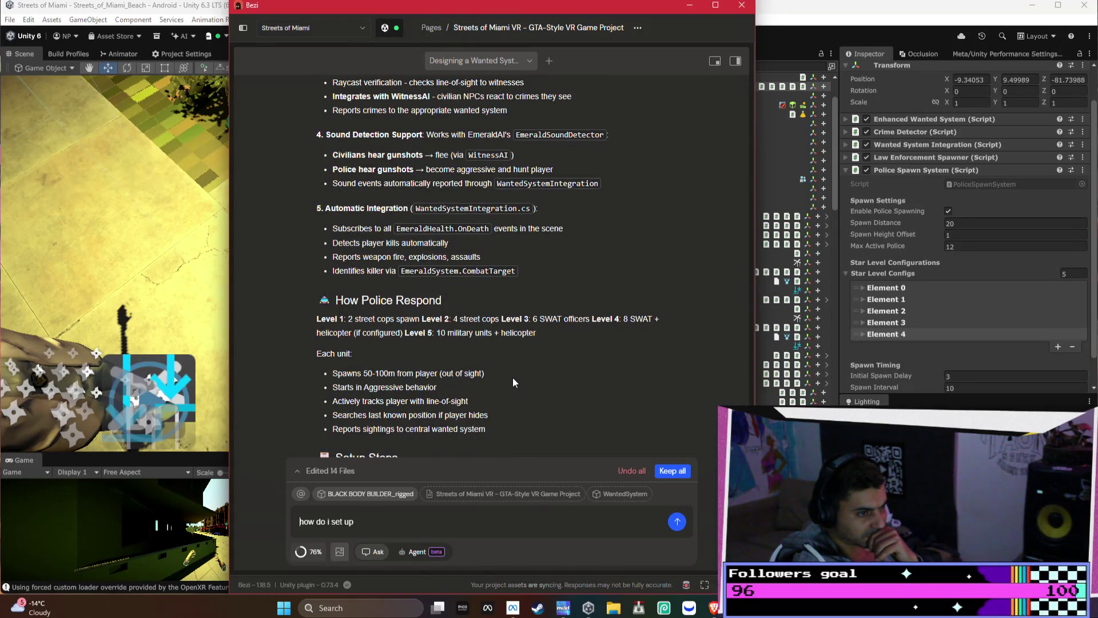
scroll(513, 381, up, 1)
scroll(513, 382, up, 1)
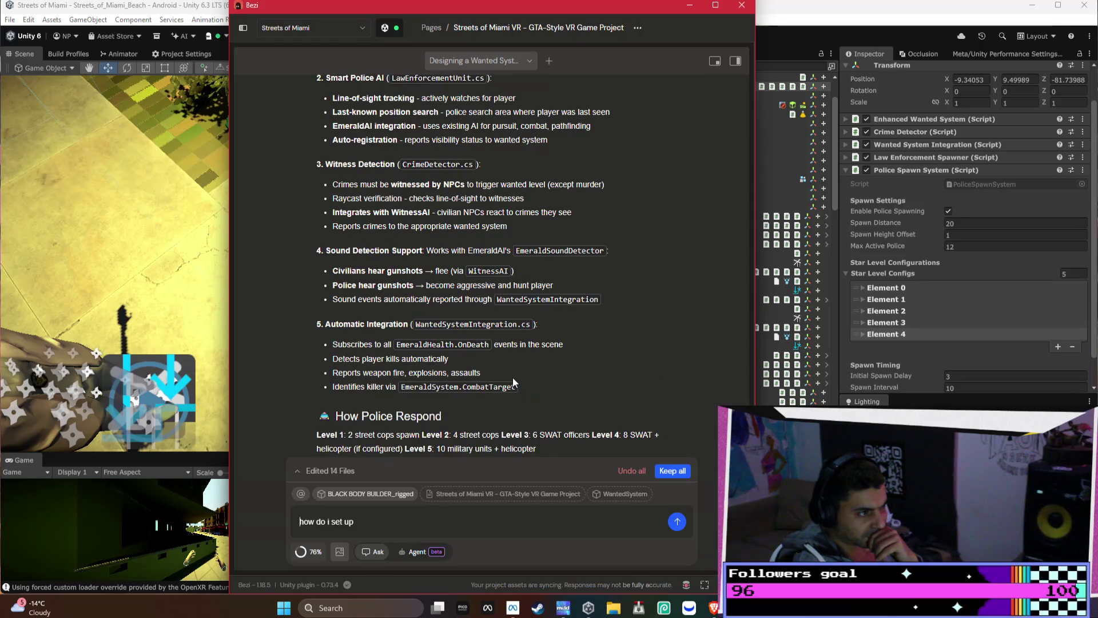
scroll(513, 378, up, 4)
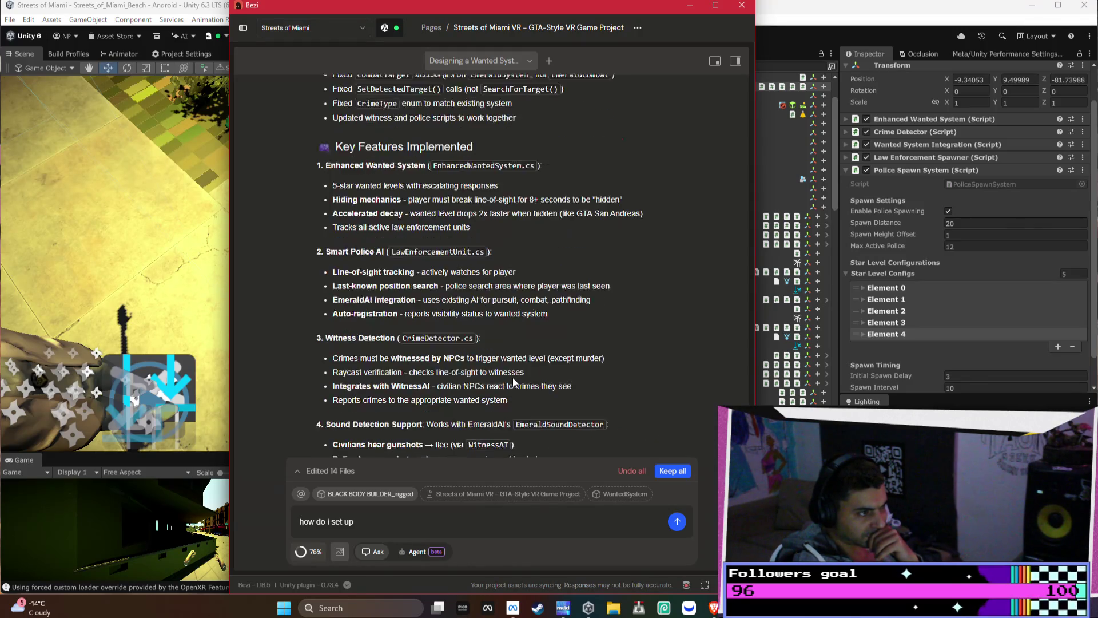
scroll(512, 377, up, 1)
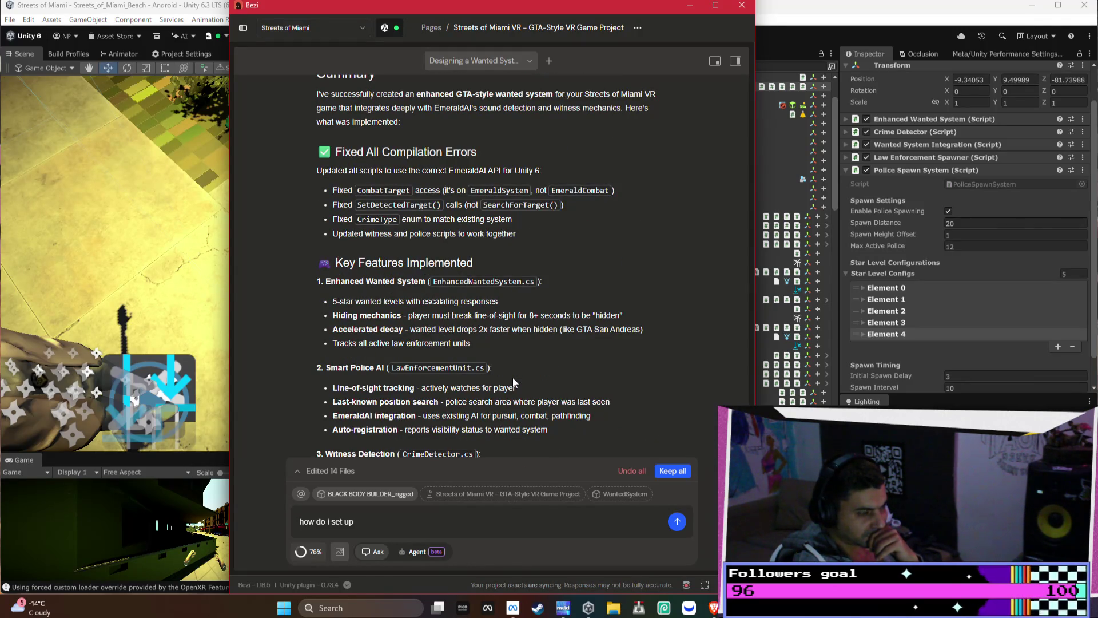
scroll(514, 382, up, 2)
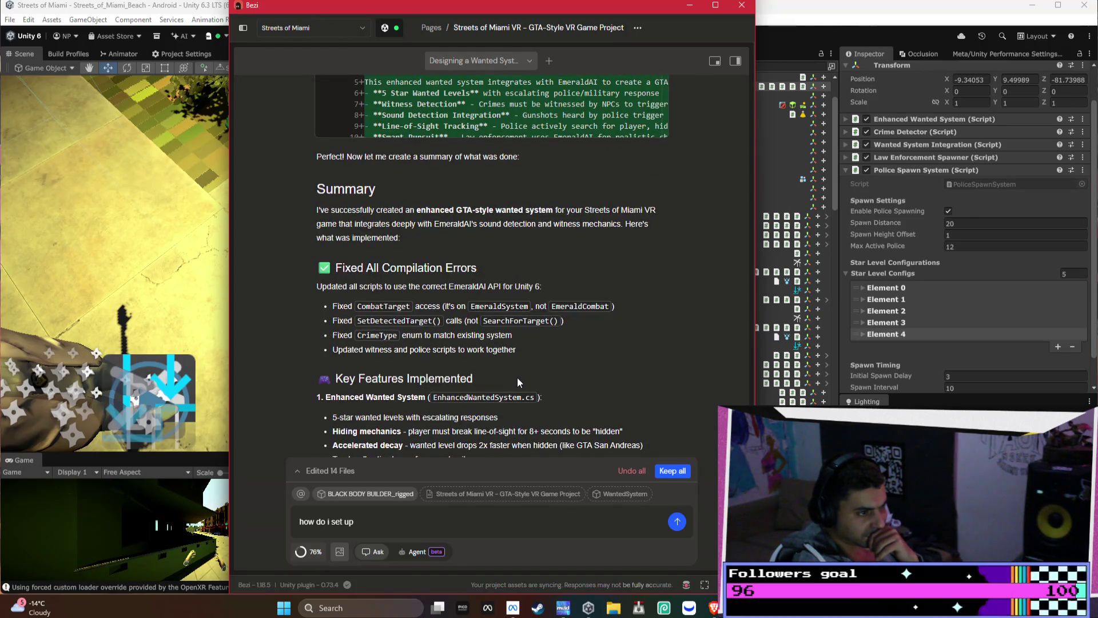
scroll(646, 295, down, 10)
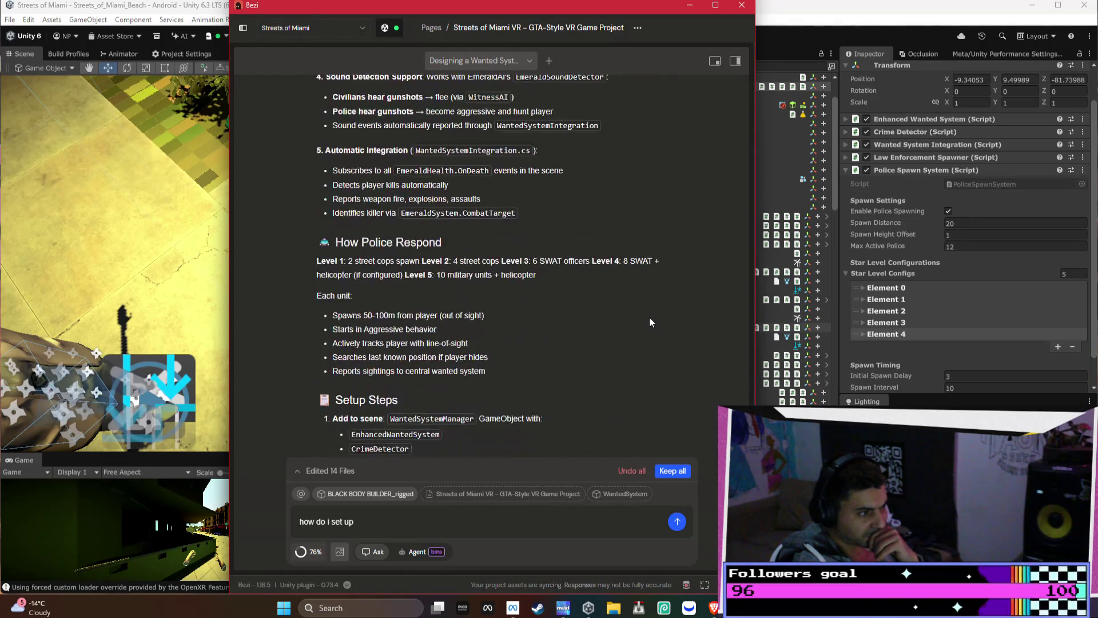
scroll(436, 287, down, 4)
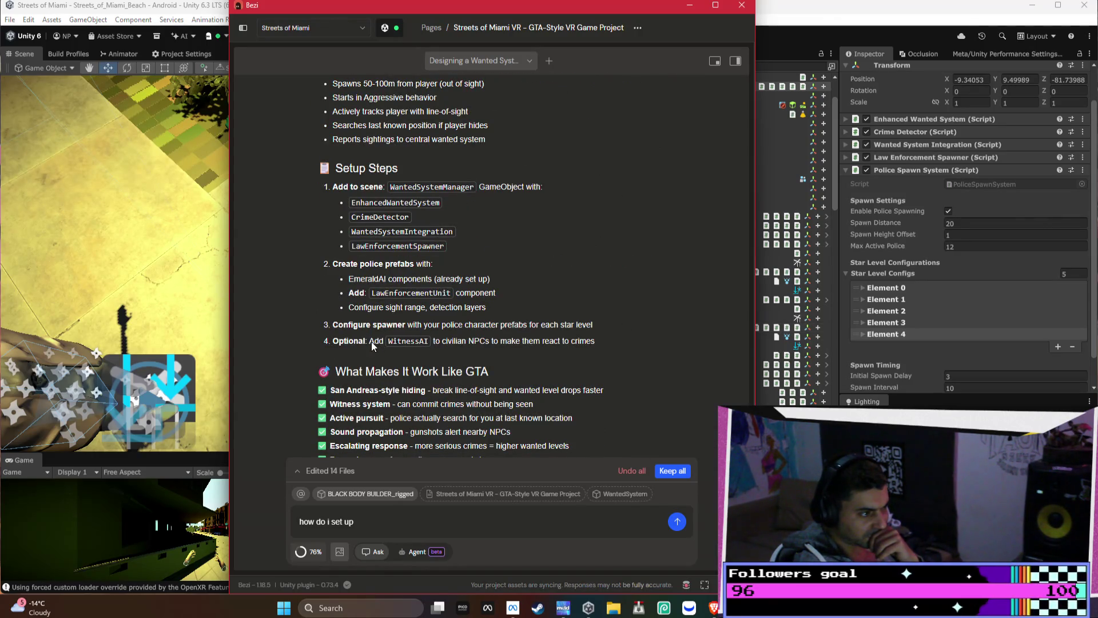
scroll(371, 341, down, 4)
scroll(369, 347, up, 4)
middle_click(381, 352)
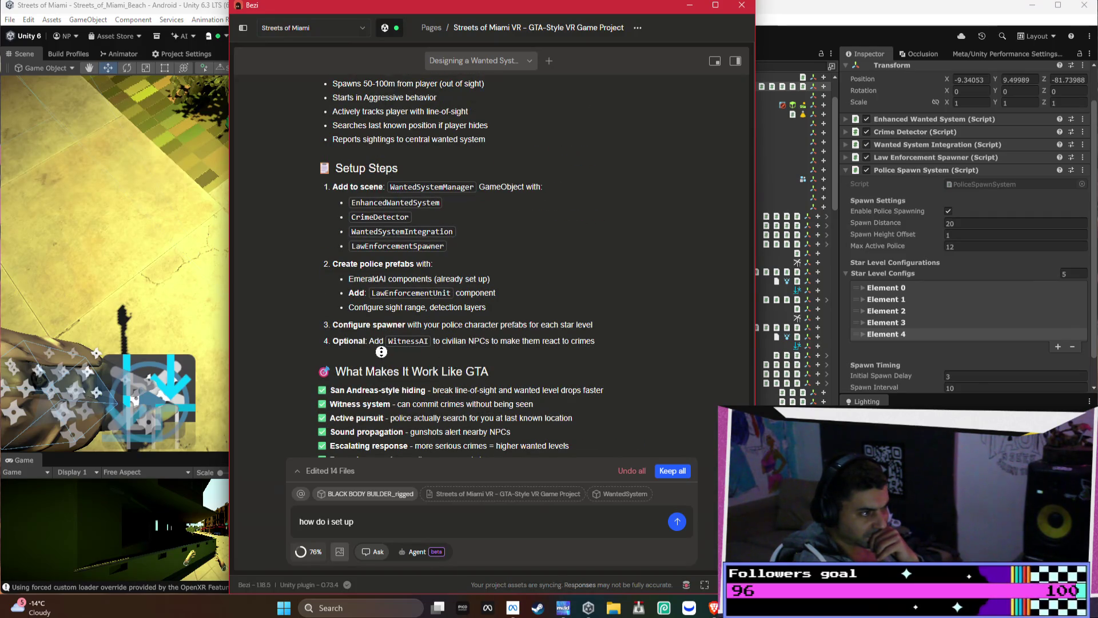
scroll(380, 353, up, 1)
mouse_move(744, 440)
mouse_down()
mouse_move(740, 325)
mouse_move(695, 144)
mouse_move(695, 83)
mouse_move(698, 544)
mouse_up()
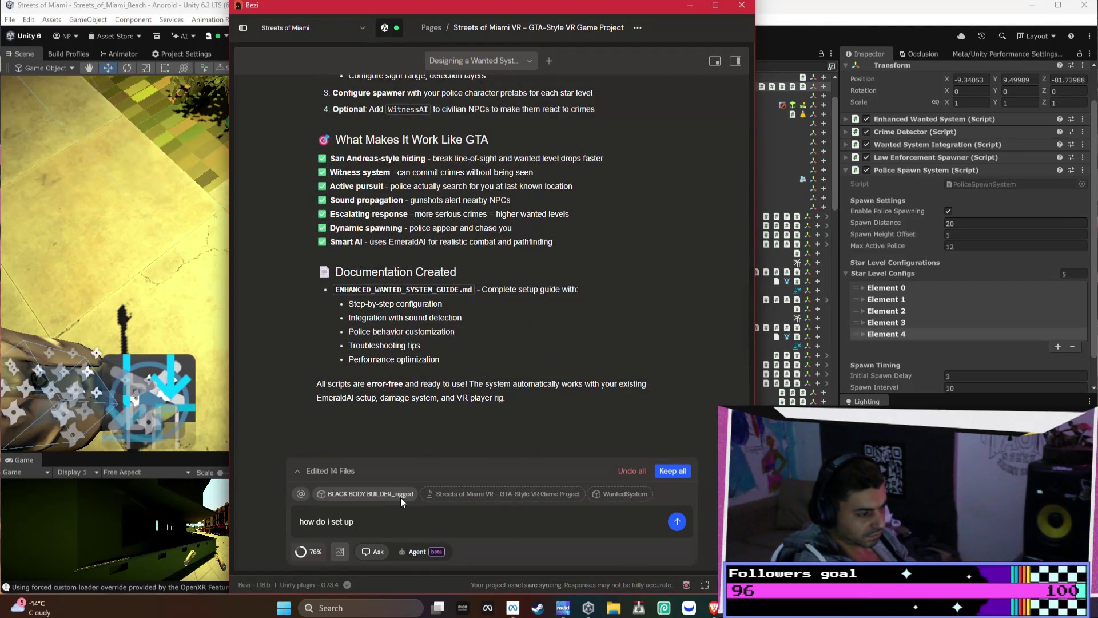
Replace the Bezi draft with 'ok how about the UI.' and move the chat left to reveal the hierarchy
key(ctrl+a)
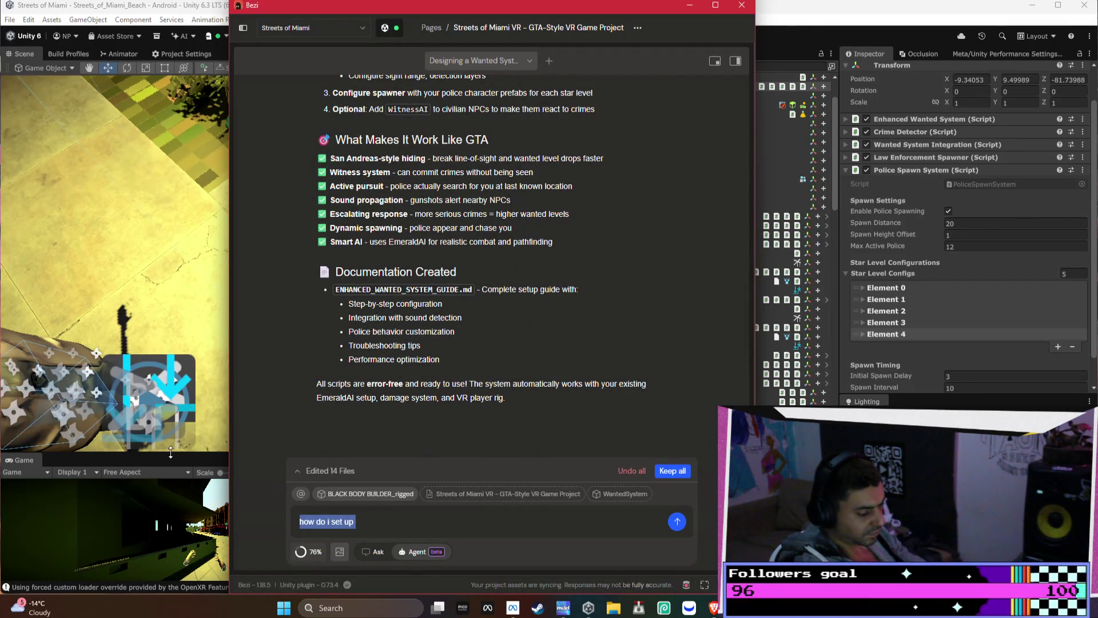
text(ok how about the UI)
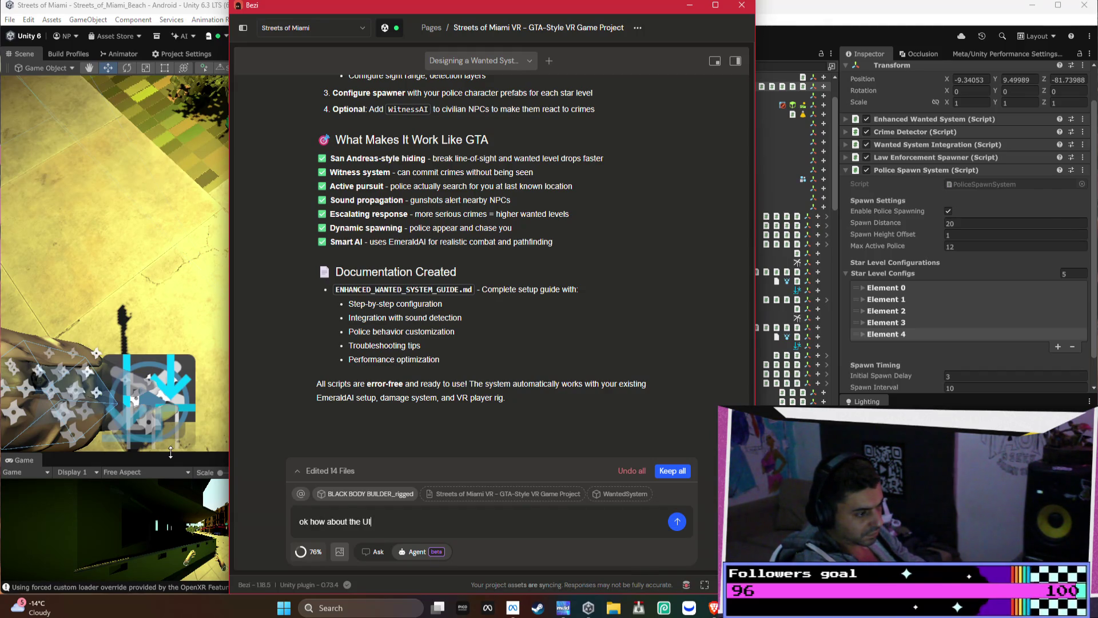
text(...)
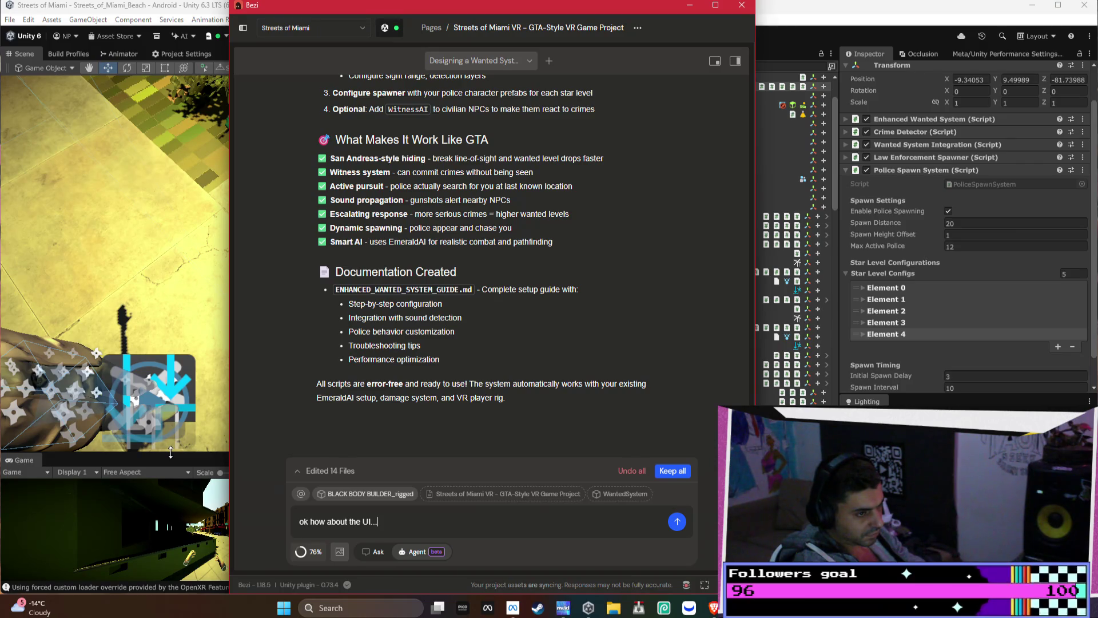
drag(625, 22, 490, 23)
scroll(636, 174, up, 3)
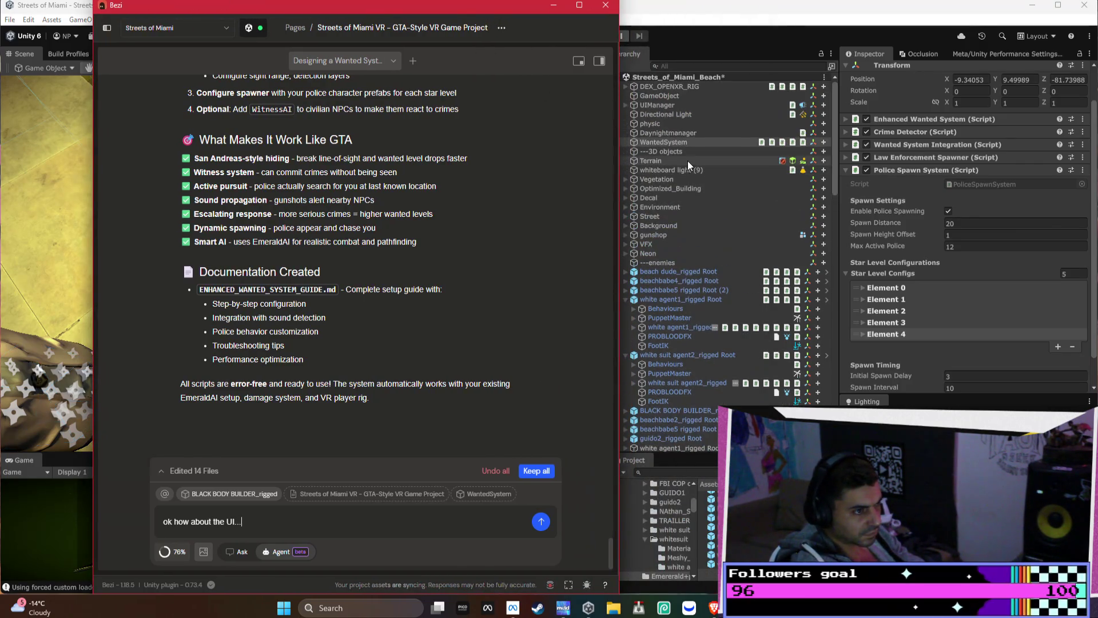
alt+click(625, 85)
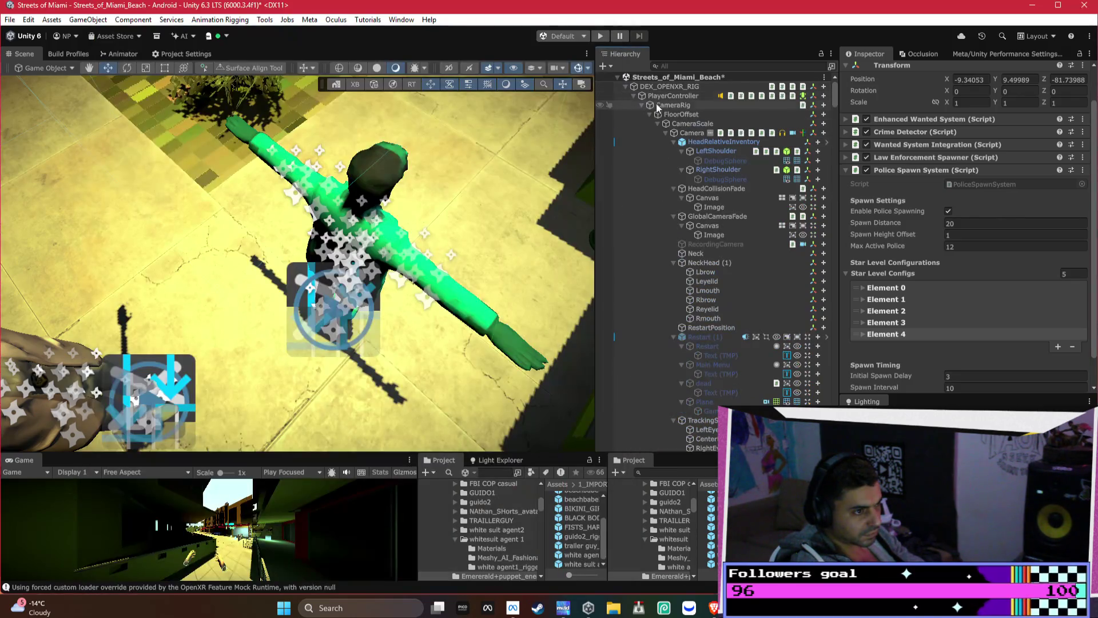
Expand Camera > MoneyUI and delete the '$' from GameObject (1)'s text input
click(665, 132)
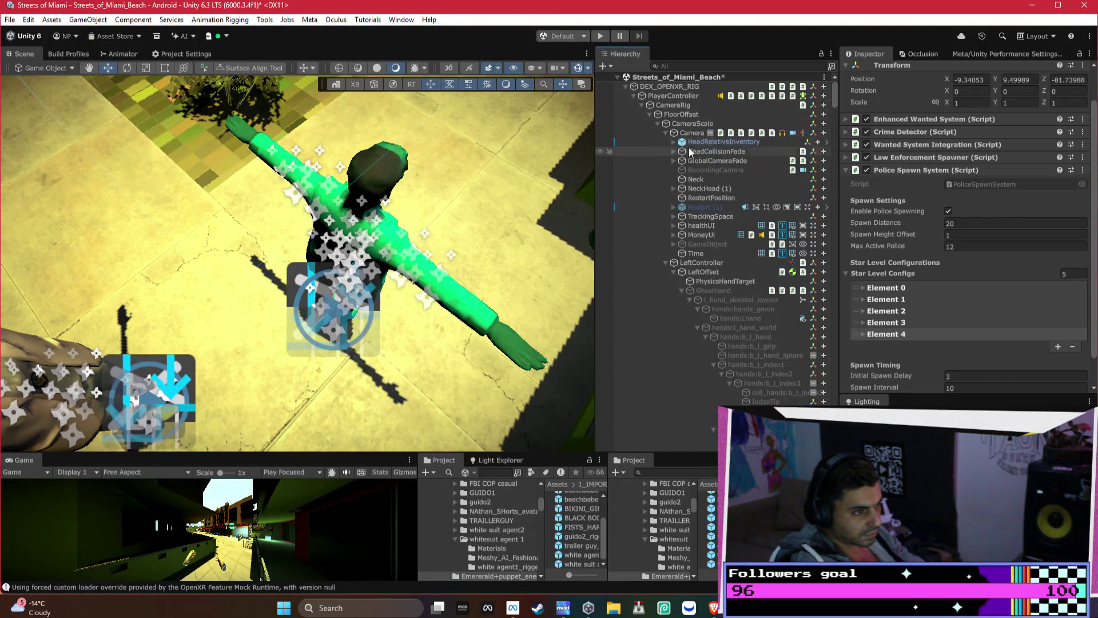
double_click(705, 235)
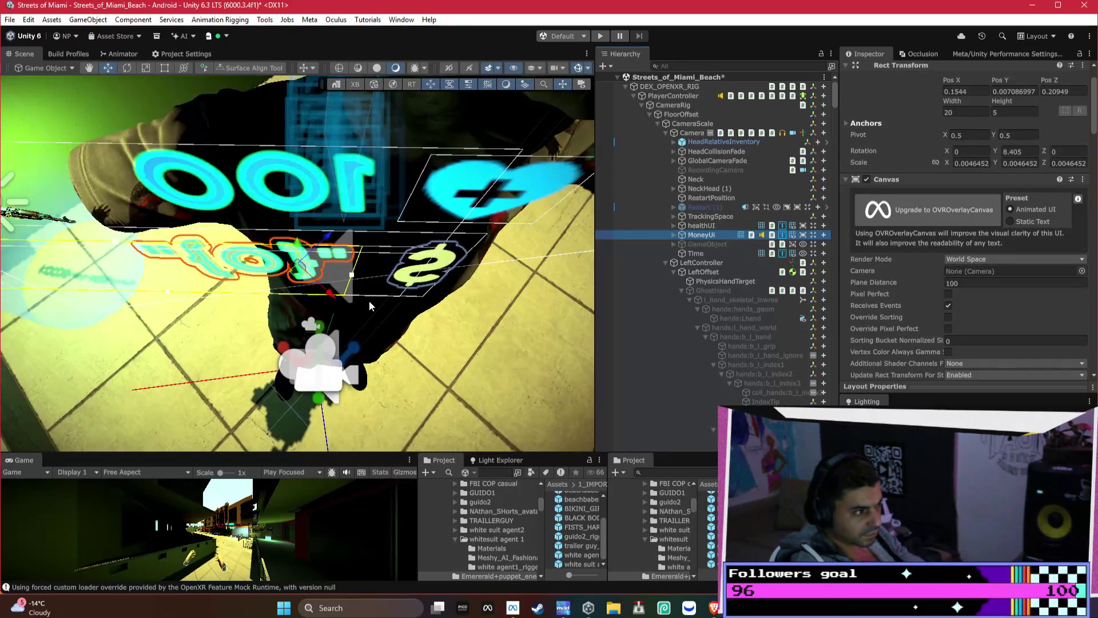
mouse_move(369, 300)
mouse_down()
mouse_move(197, 224)
mouse_move(297, 252)
mouse_up()
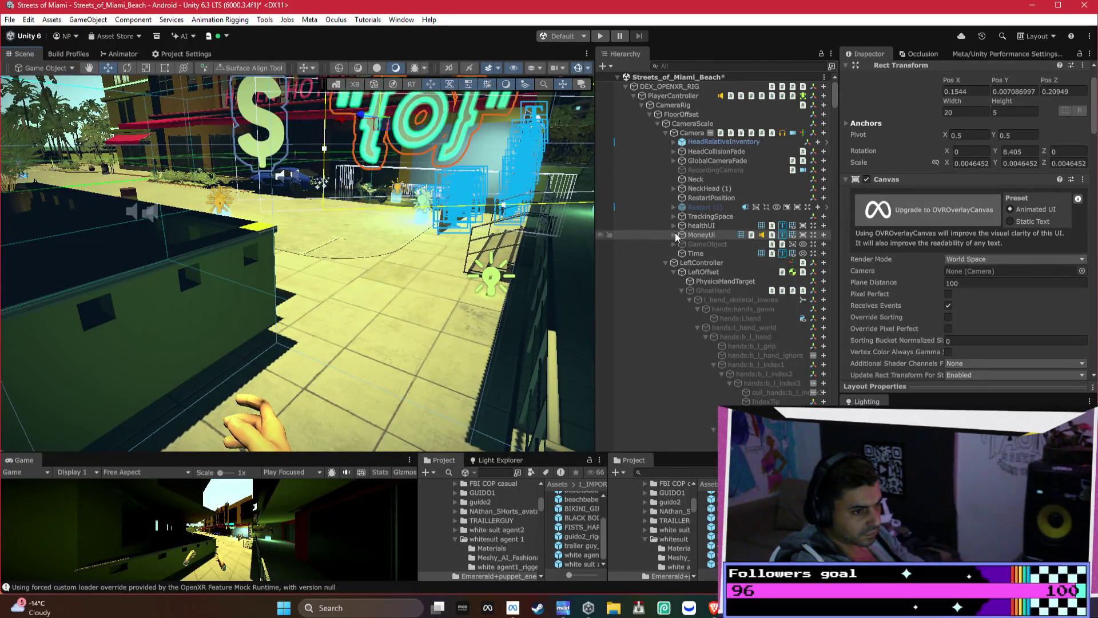
scroll(896, 235, down, 10)
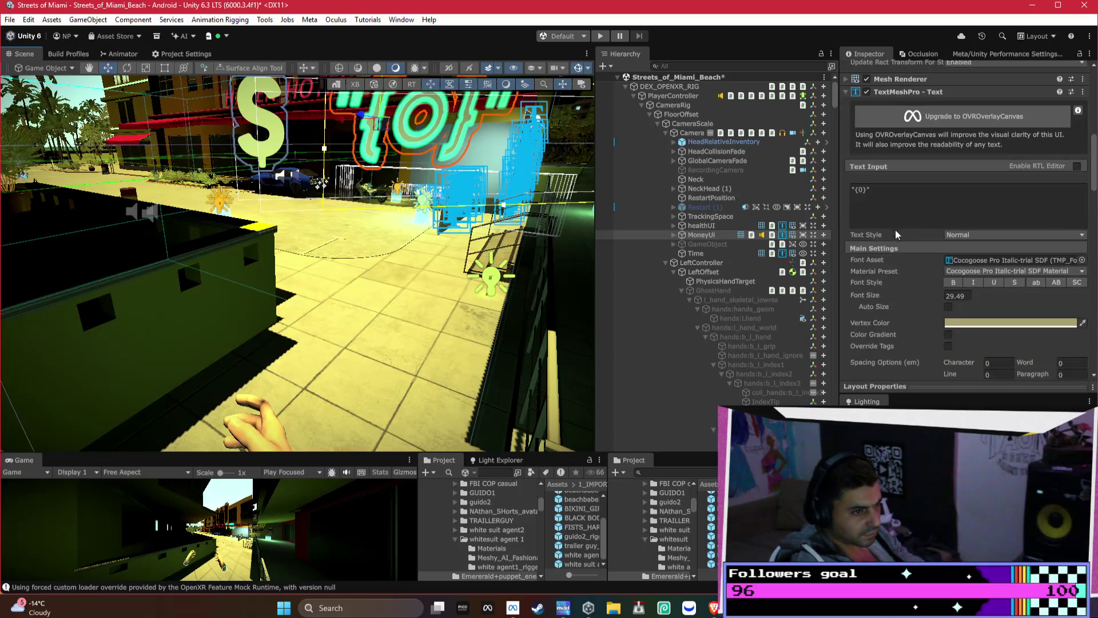
click(674, 235)
click(687, 244)
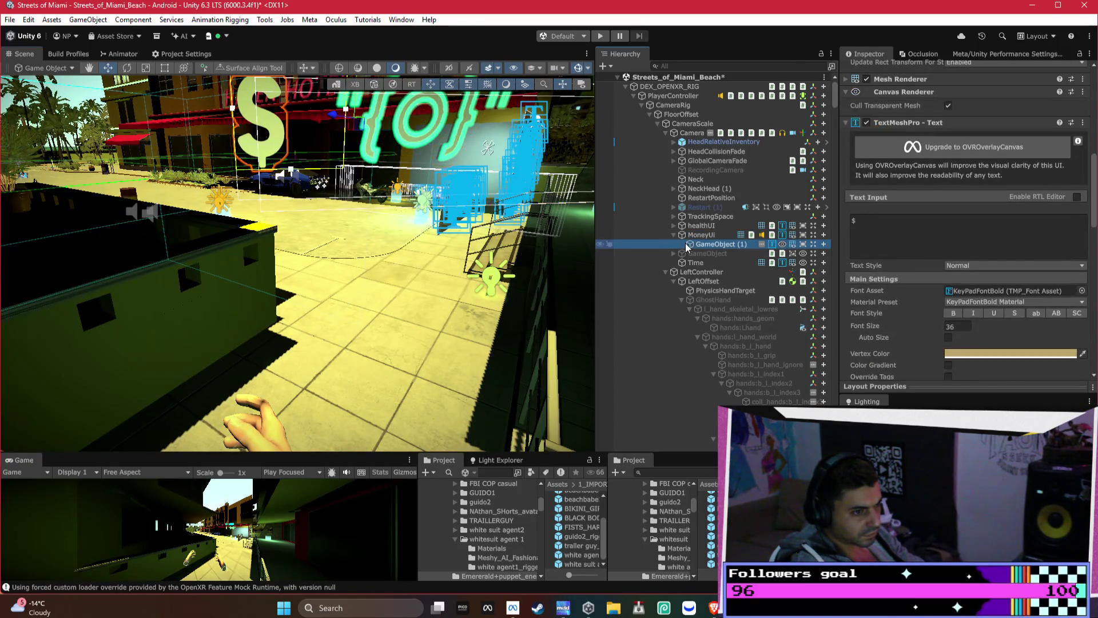
click(889, 235)
key(BackSpace)
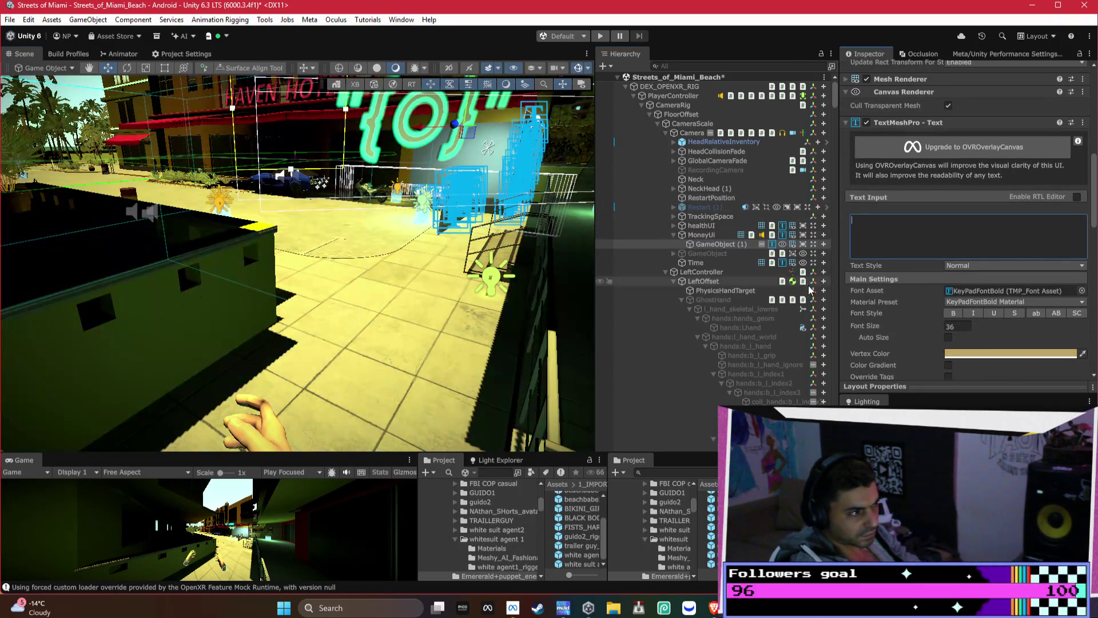
drag(412, 258, 434, 248)
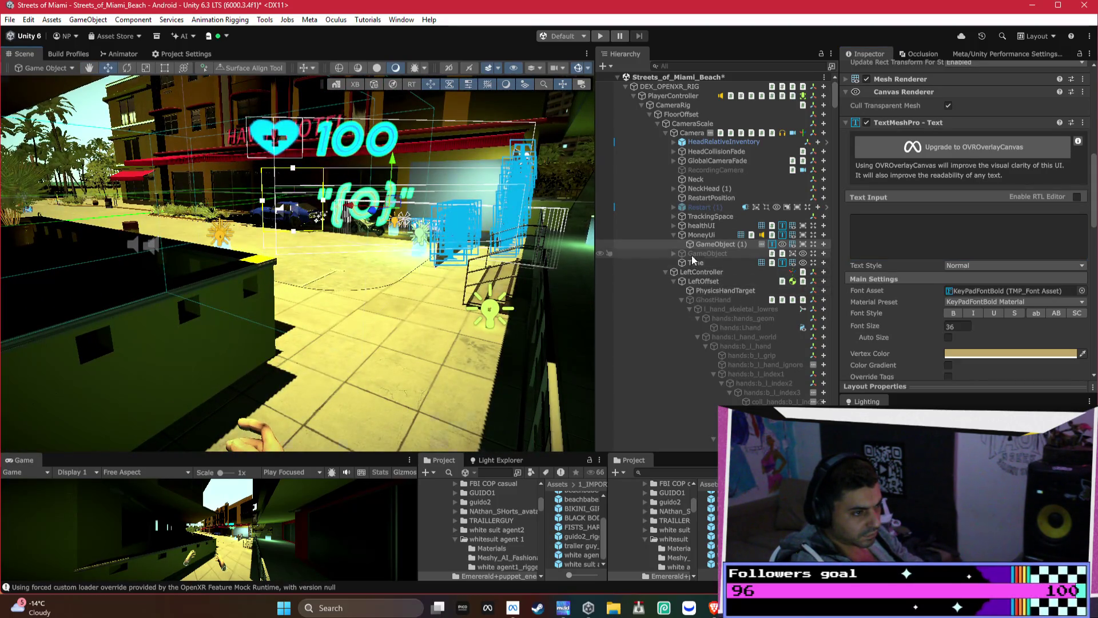
double_click(701, 235)
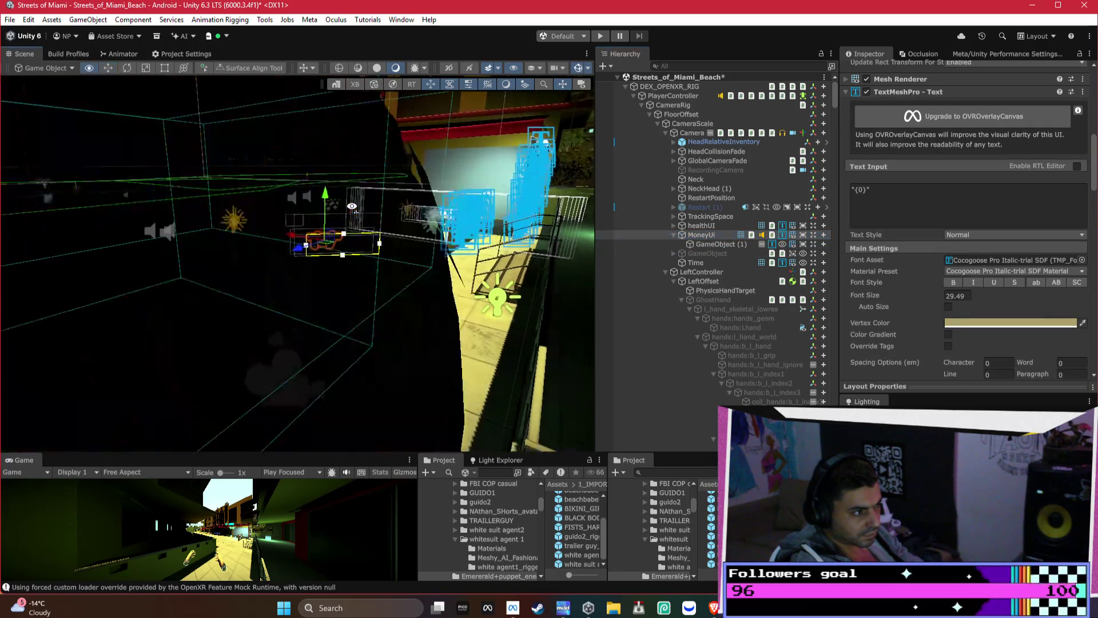
Duplicate the Time clock text, place the copy below it, and remove its clock script
mouse_move(352, 207)
mouse_down()
mouse_move(445, 242)
mouse_move(449, 275)
mouse_up()
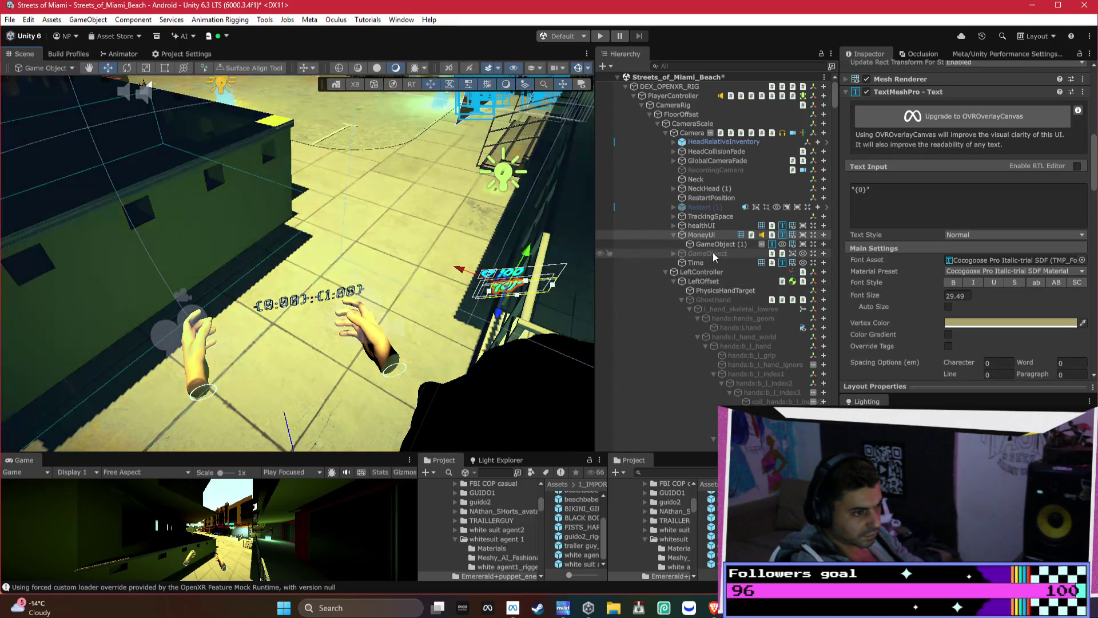
click(325, 276)
key(ctrl+d)
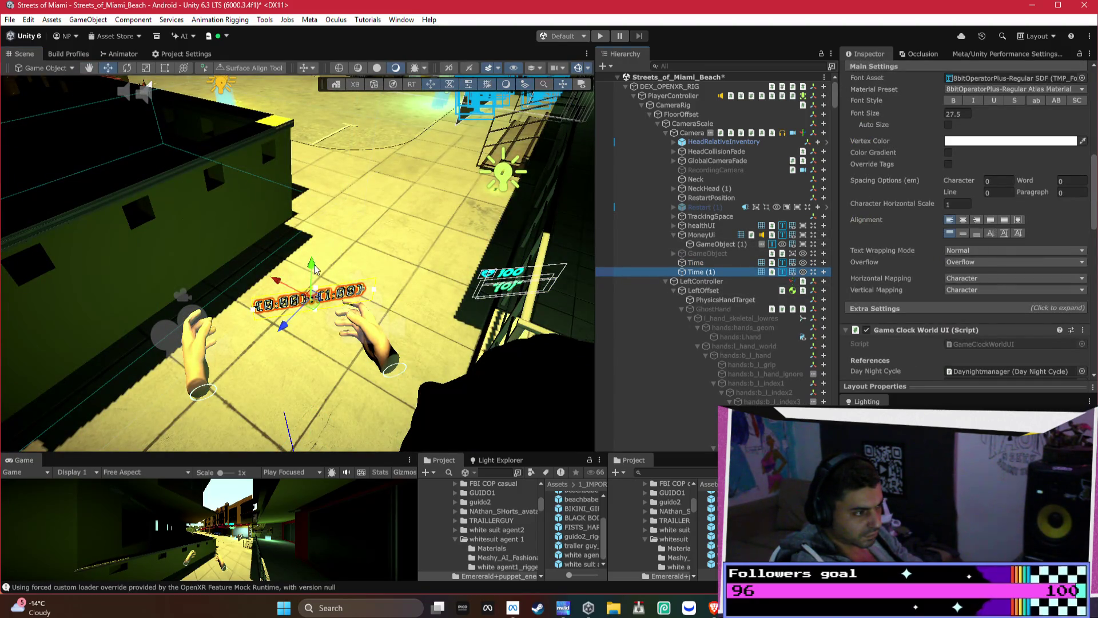
mouse_move(313, 268)
mouse_down()
mouse_move(313, 286)
mouse_move(320, 240)
mouse_up()
scroll(313, 280, up, 2)
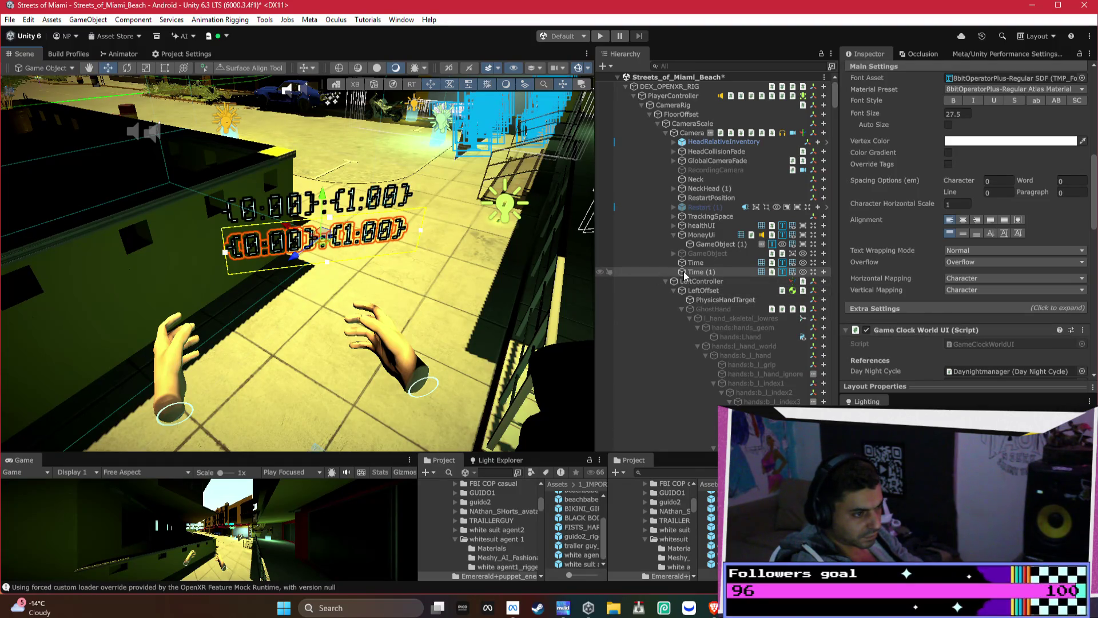
scroll(927, 173, down, 3)
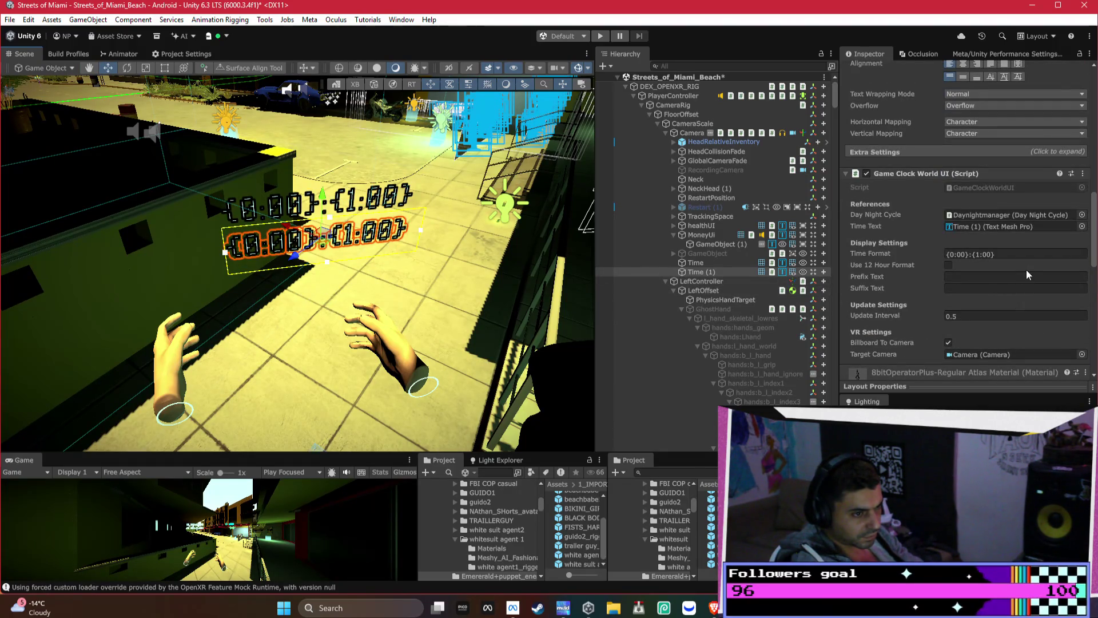
right_click(927, 173)
click(1012, 233)
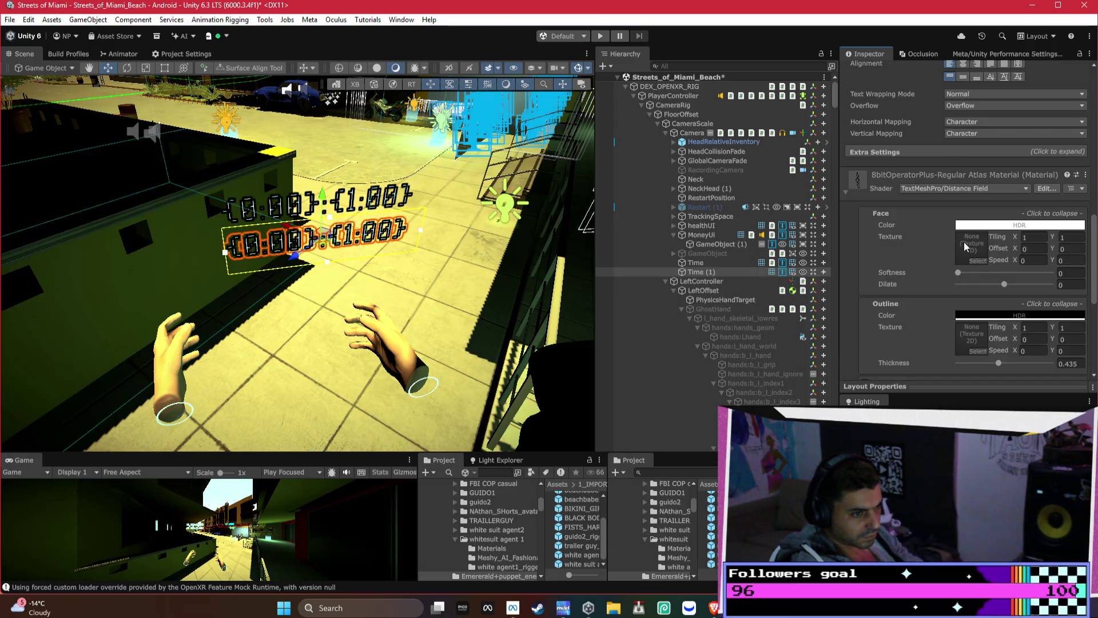
Change the copy's text to six asterisks '******'
scroll(945, 263, up, 6)
click(923, 195)
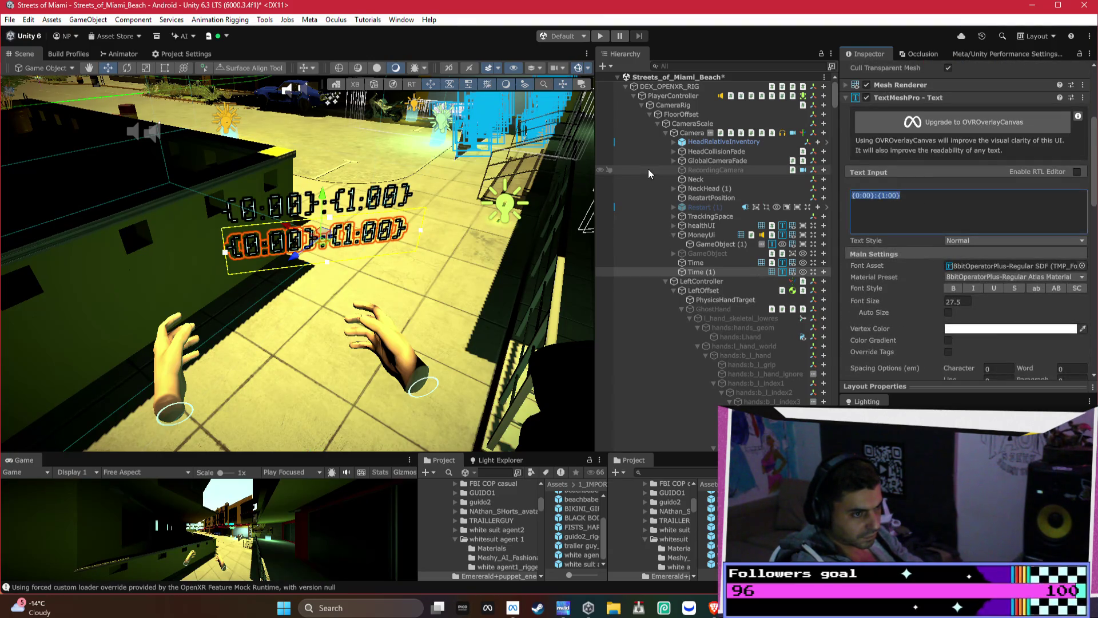
text(+)
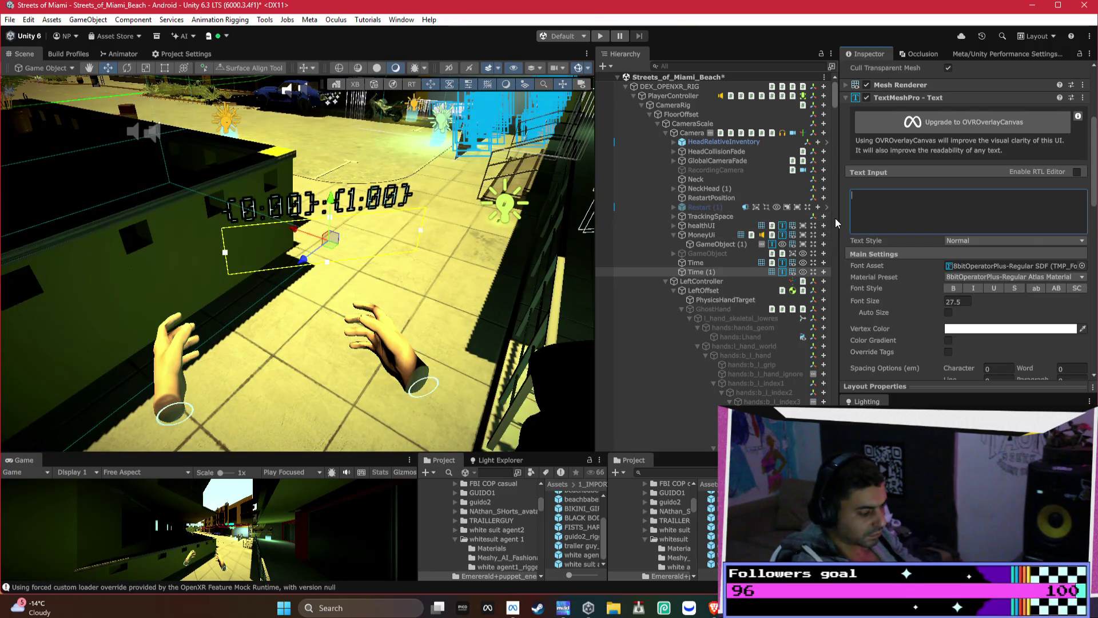
text(*****)
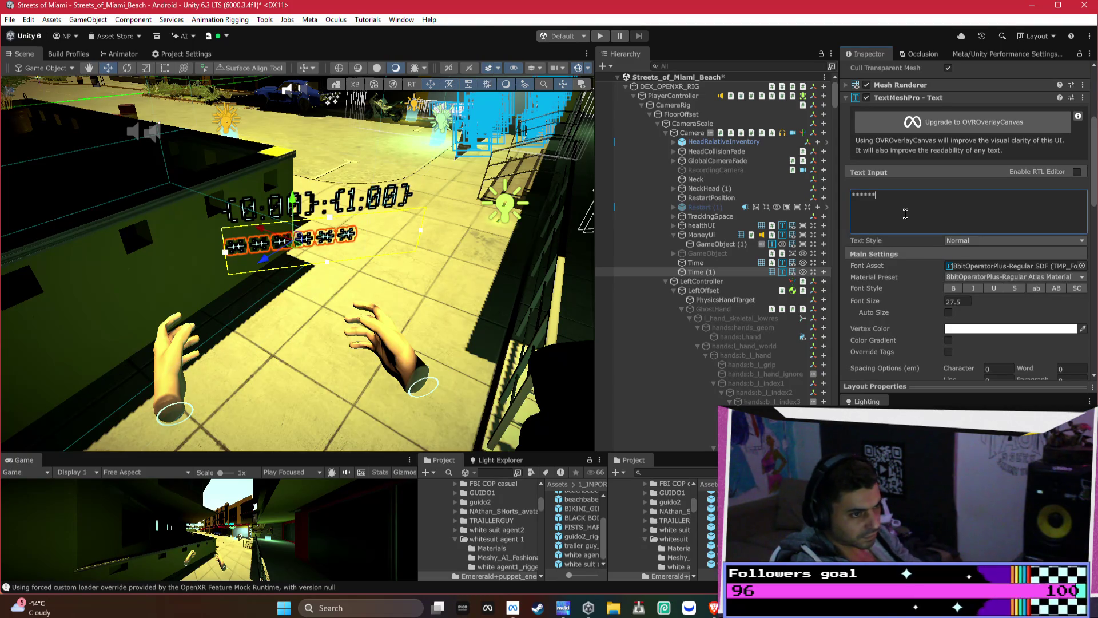
key(BackSpace)
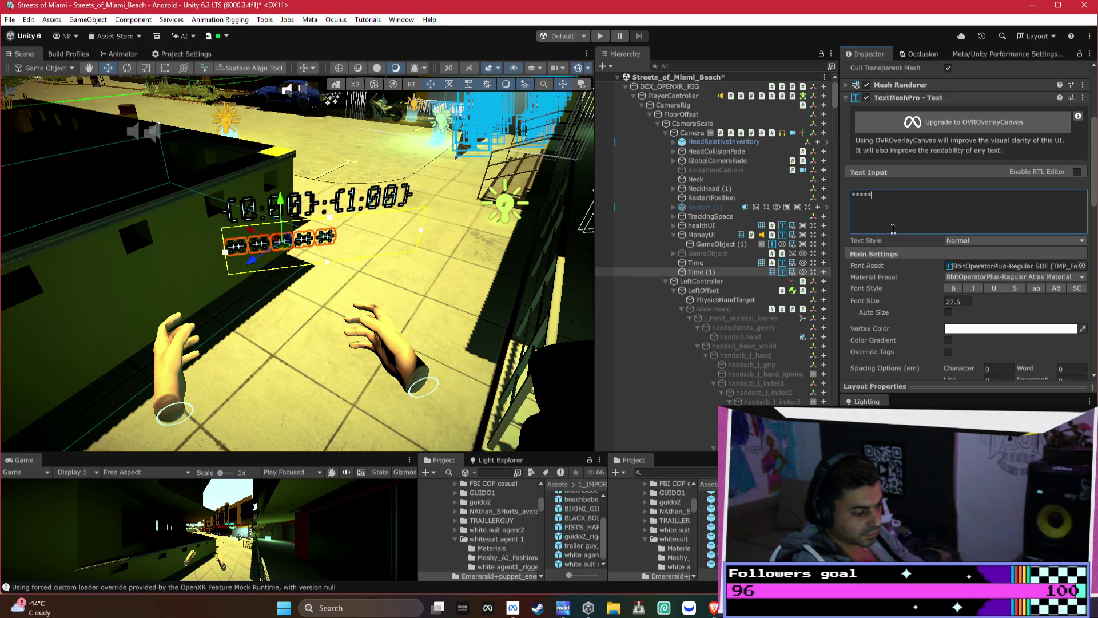
text(*)
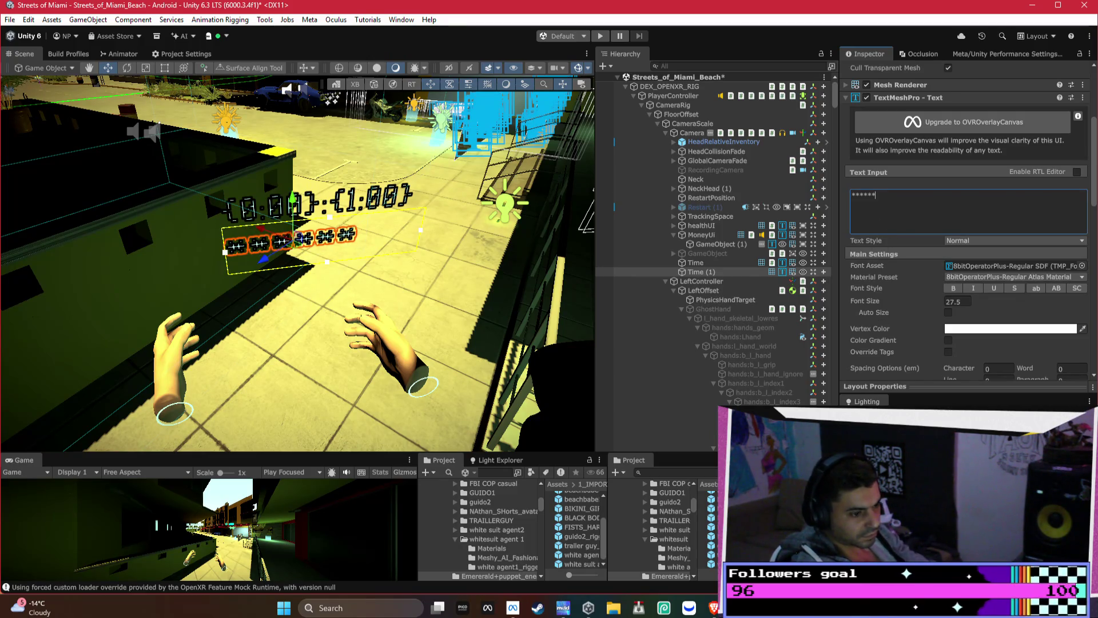
key(alt+Tab)
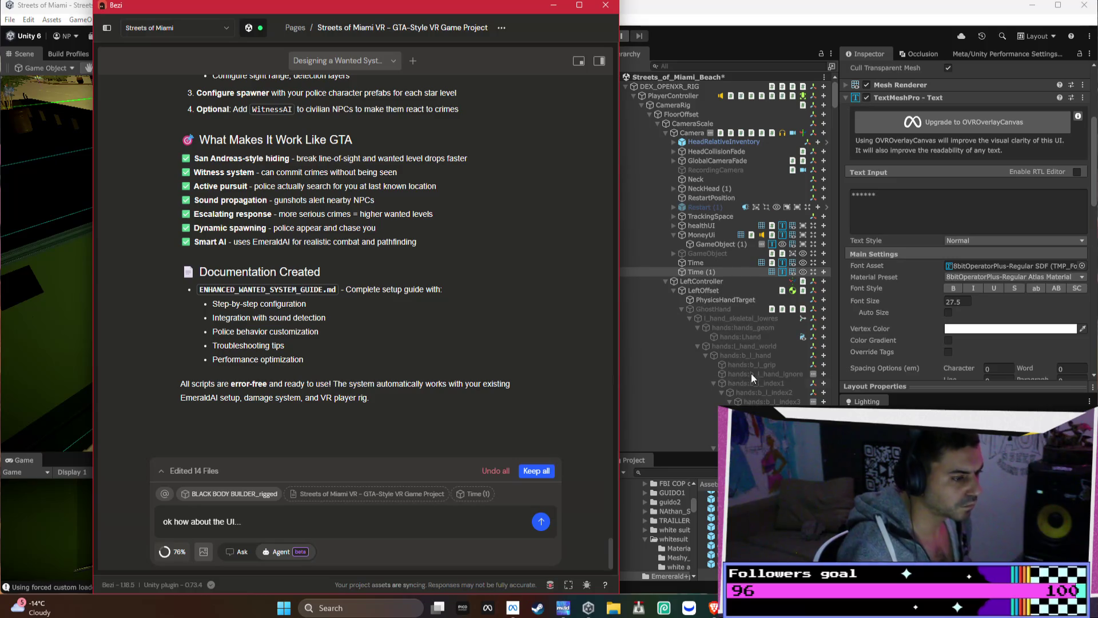
Rename Time (1) to 'wanted level'
click(713, 273)
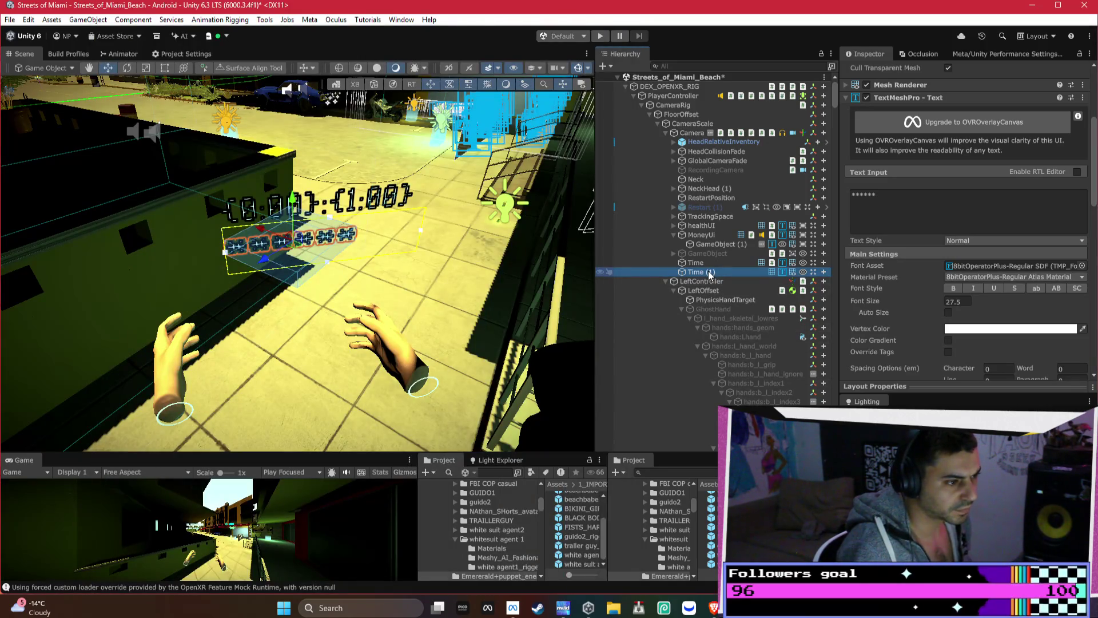
key(F2)
text(wanted level)
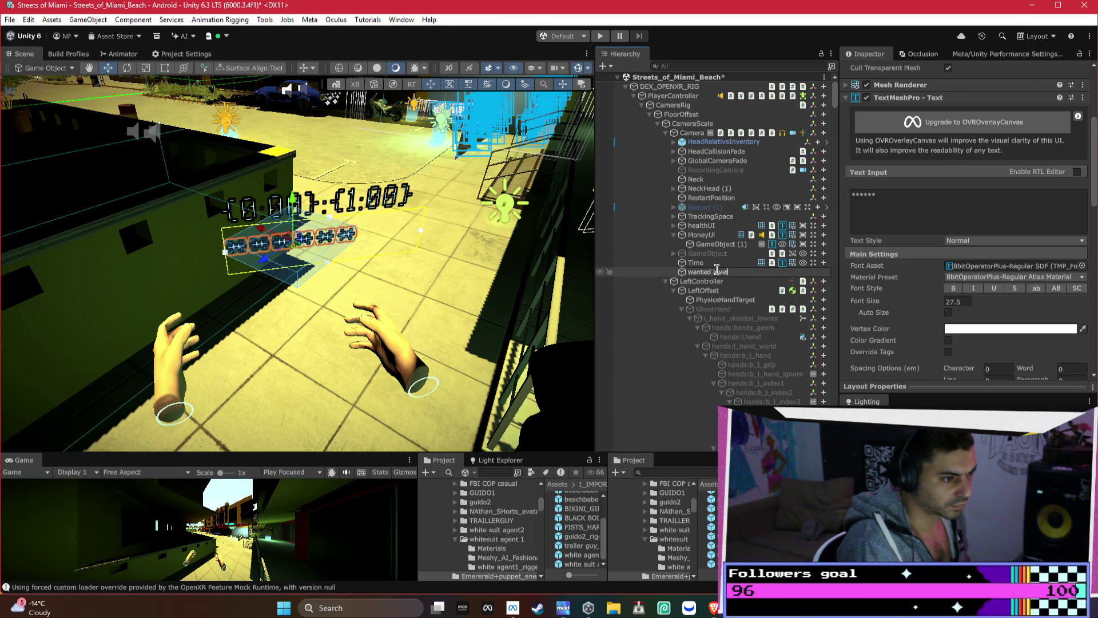
key(Return)
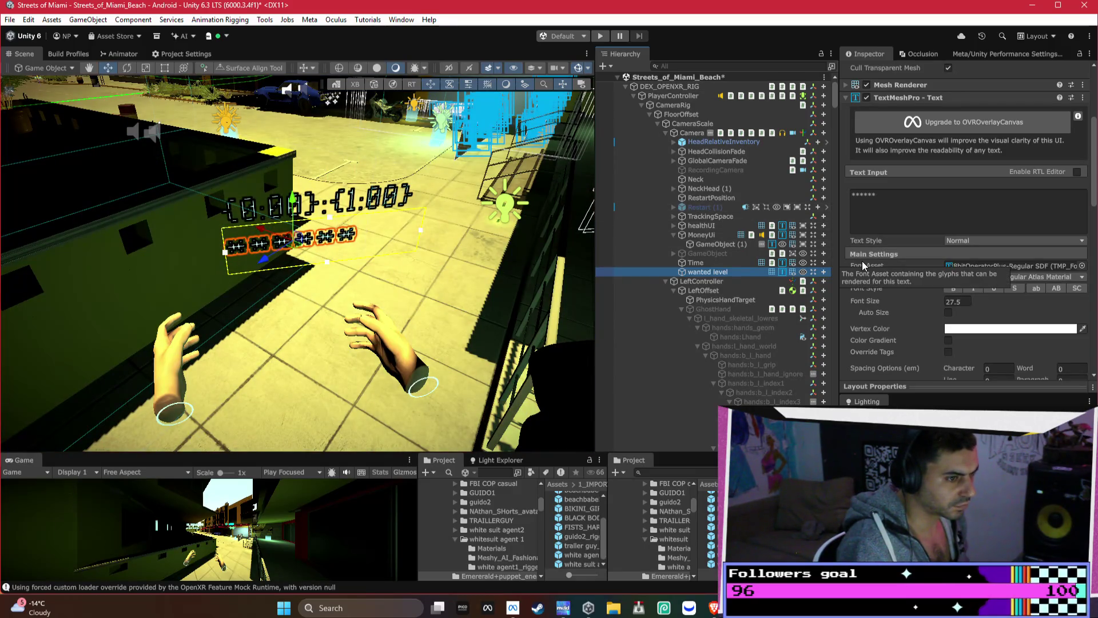
Lower the wanted-level text's material Outline Thickness to 0.374
drag(320, 240, 298, 211)
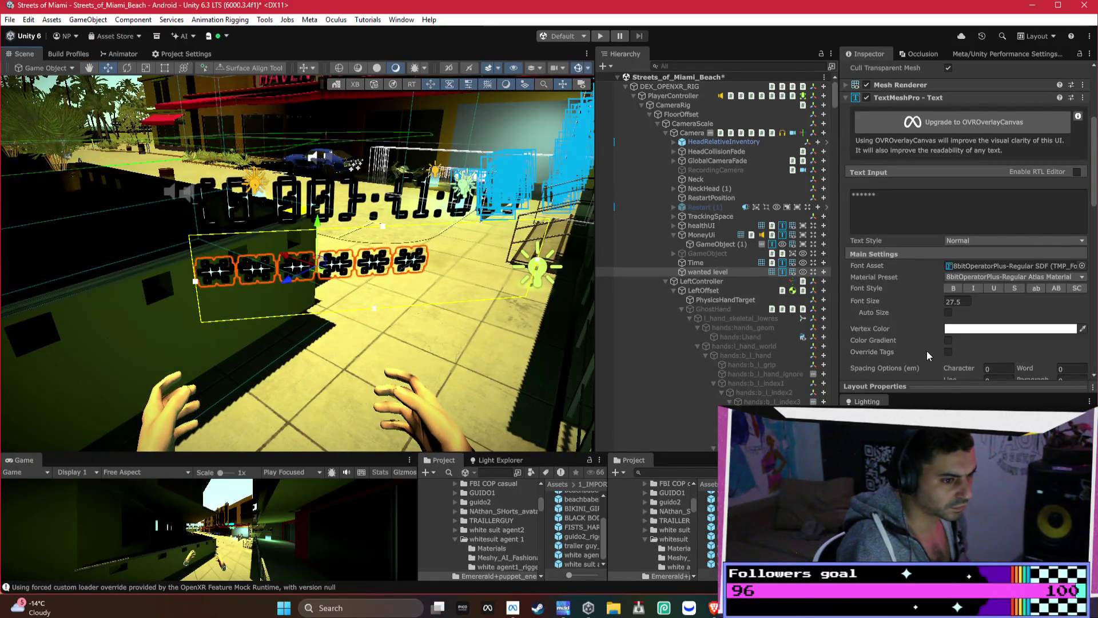
scroll(955, 317, down, 1)
scroll(959, 316, down, 5)
scroll(958, 311, down, 3)
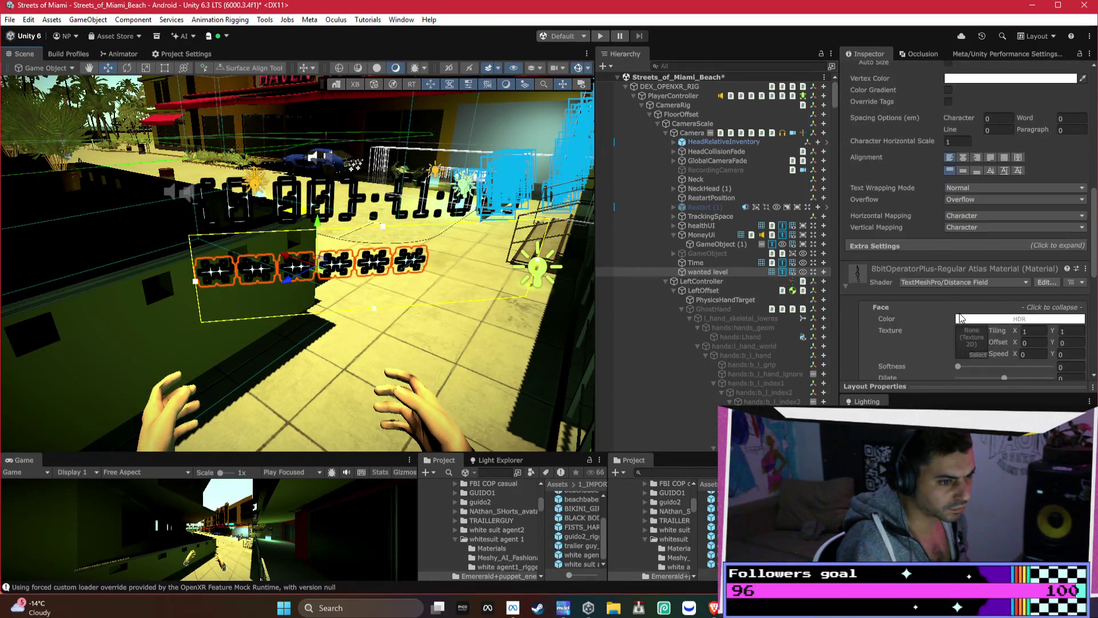
scroll(1004, 345, down, 2)
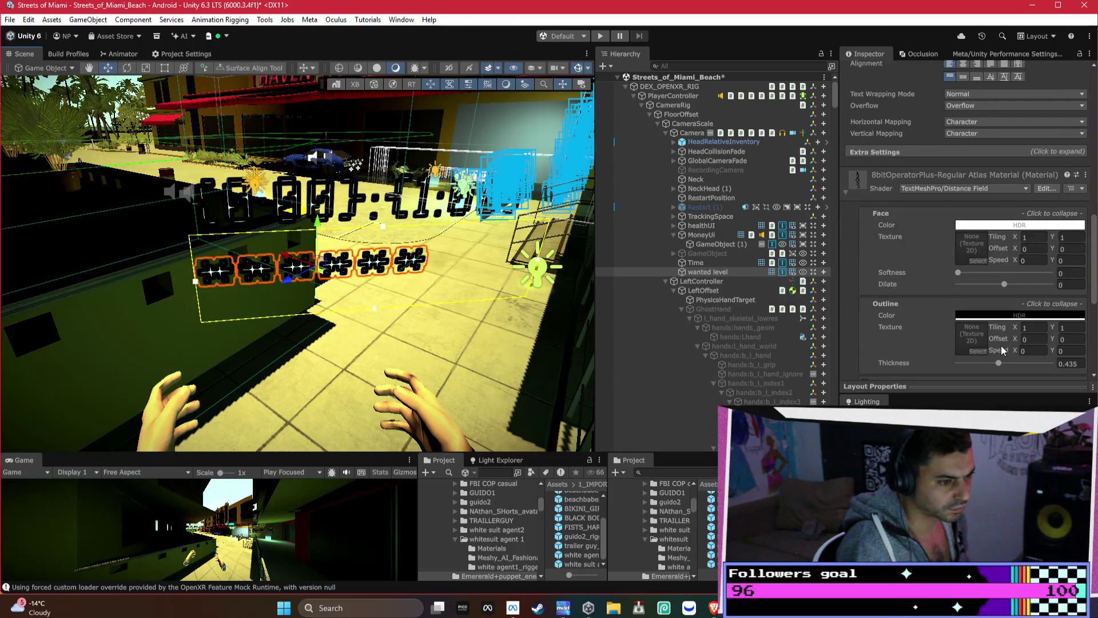
drag(998, 360, 993, 361)
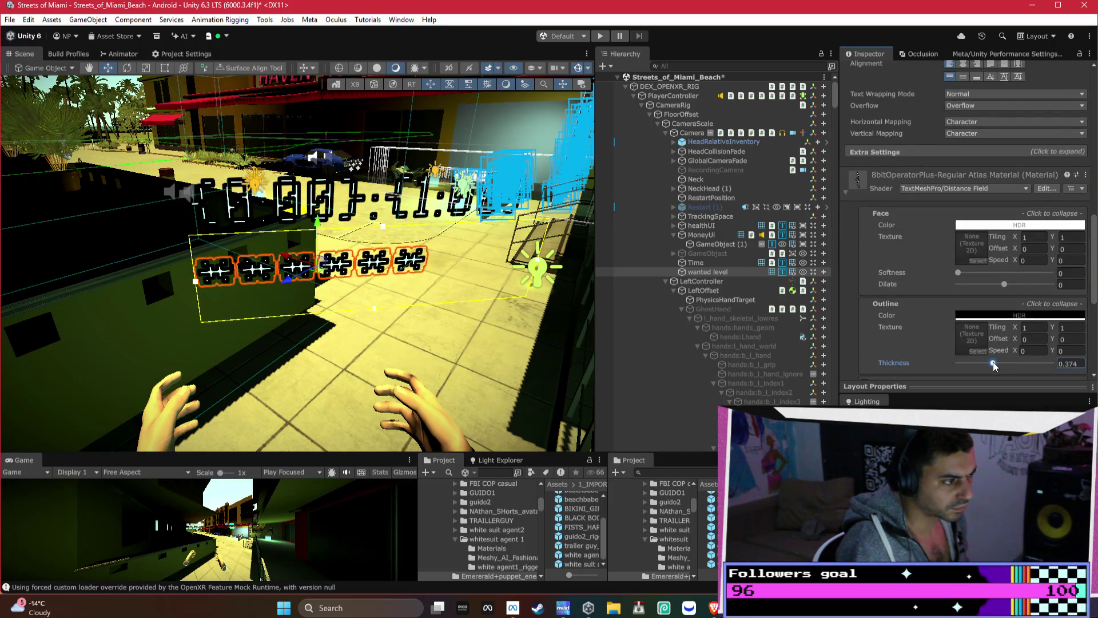
drag(458, 251, 401, 201)
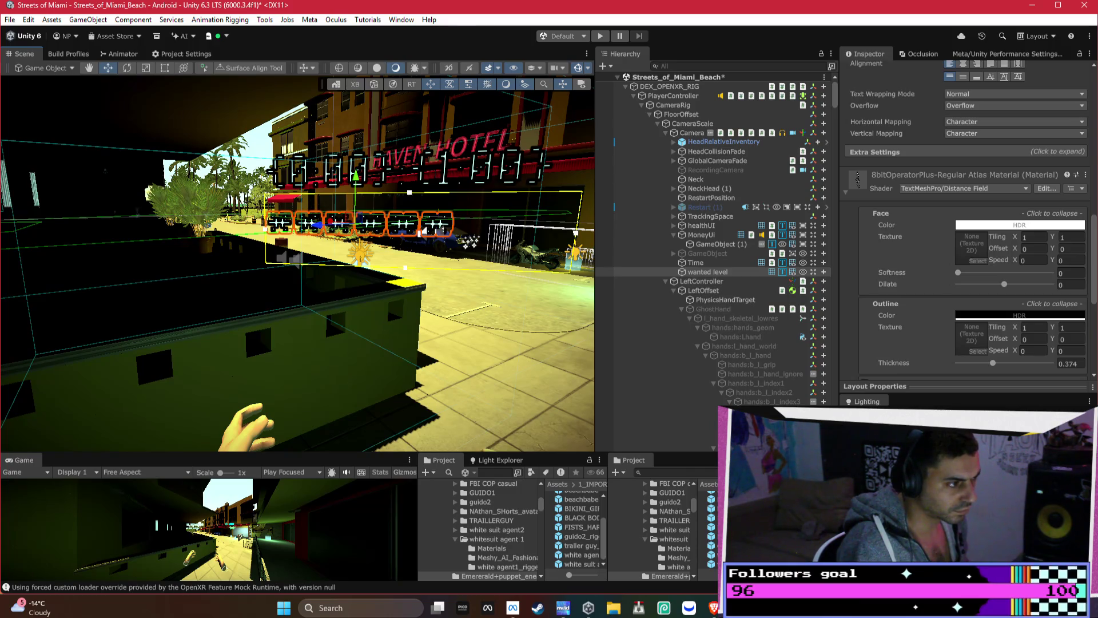
key(alt+Tab)
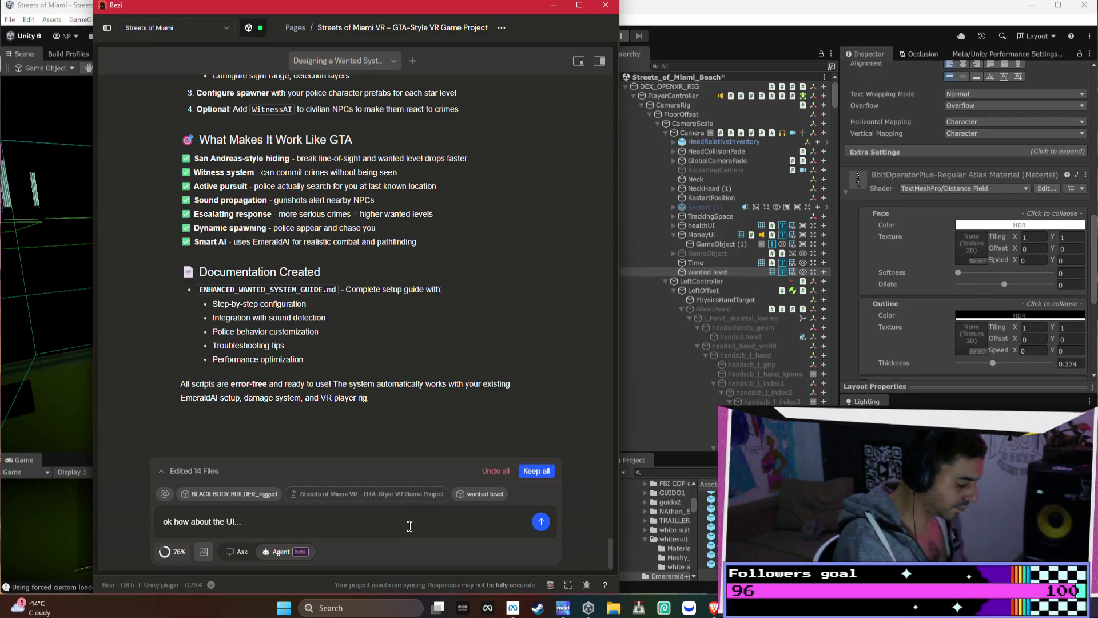
Write the Bezi question asking for a tool that raises the wanted slider with each crime
text( shou)
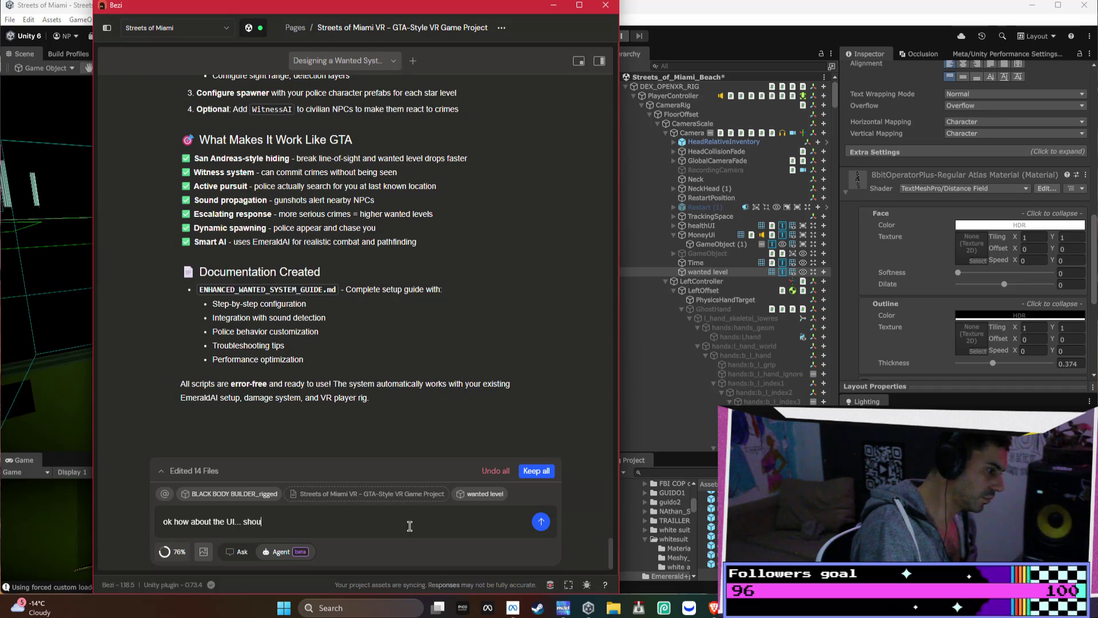
key(BackSpace)
key(BackSpace)
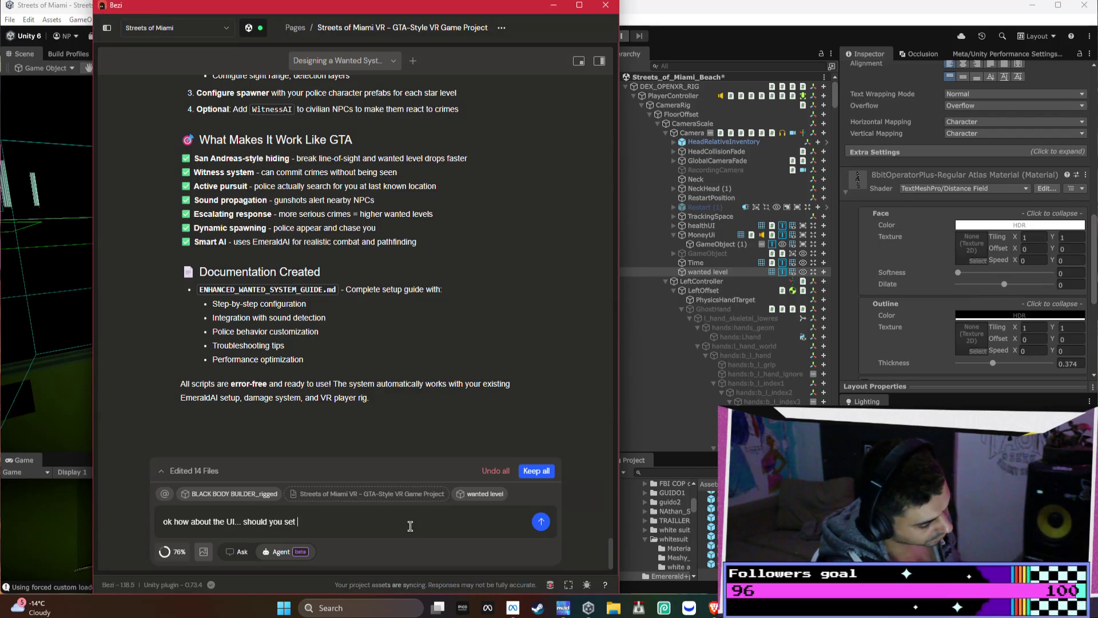
key(BackSpace)
key(BackSpace)
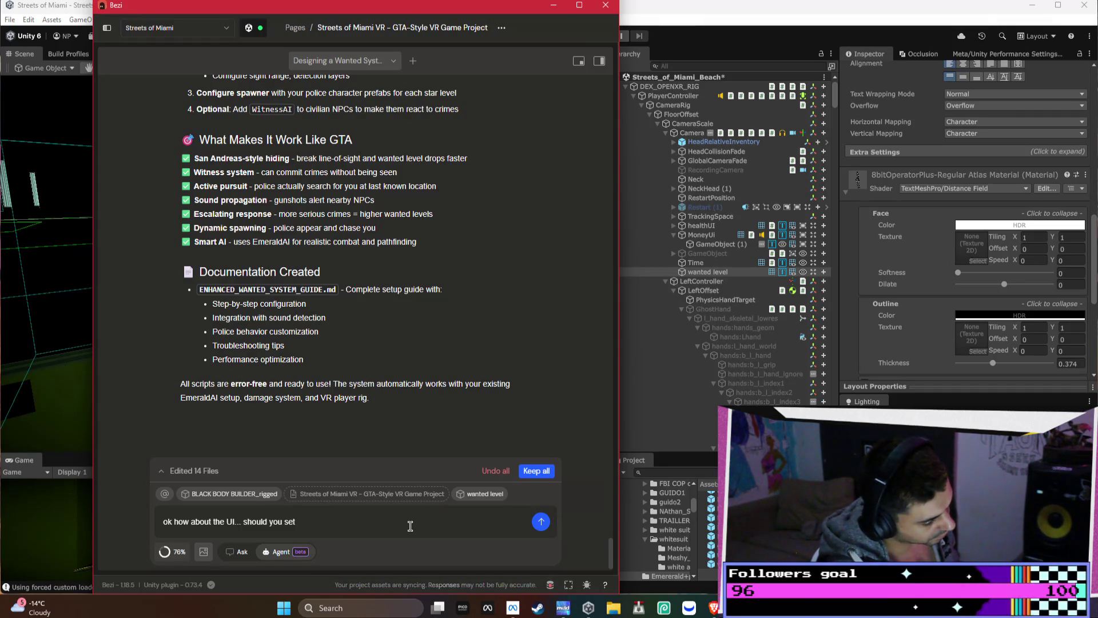
text( a)
text(a tool)
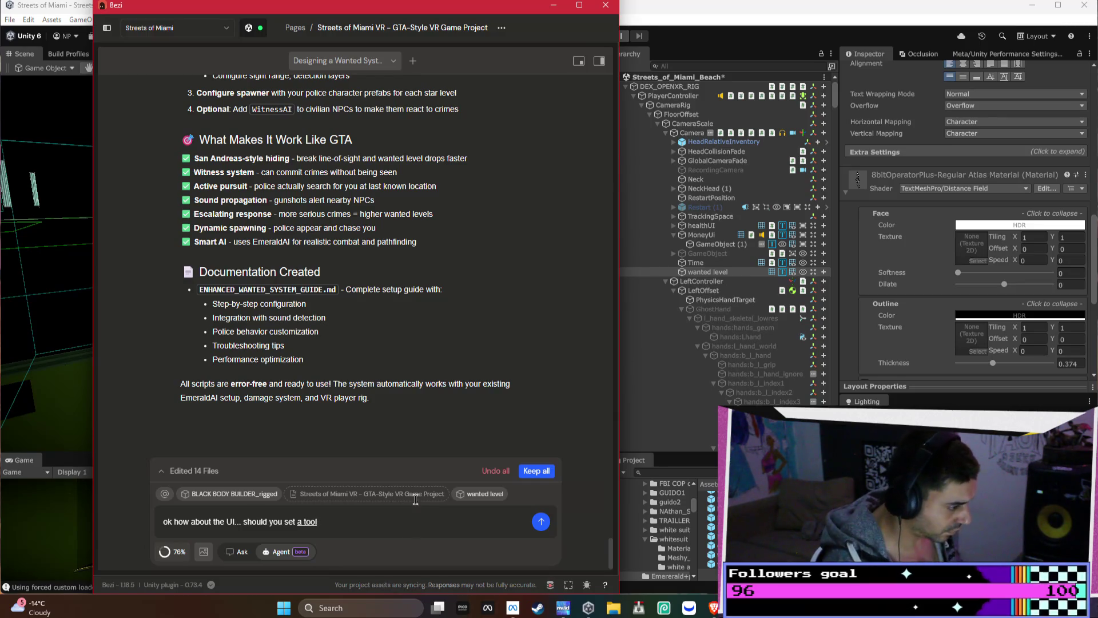
right_click(311, 518)
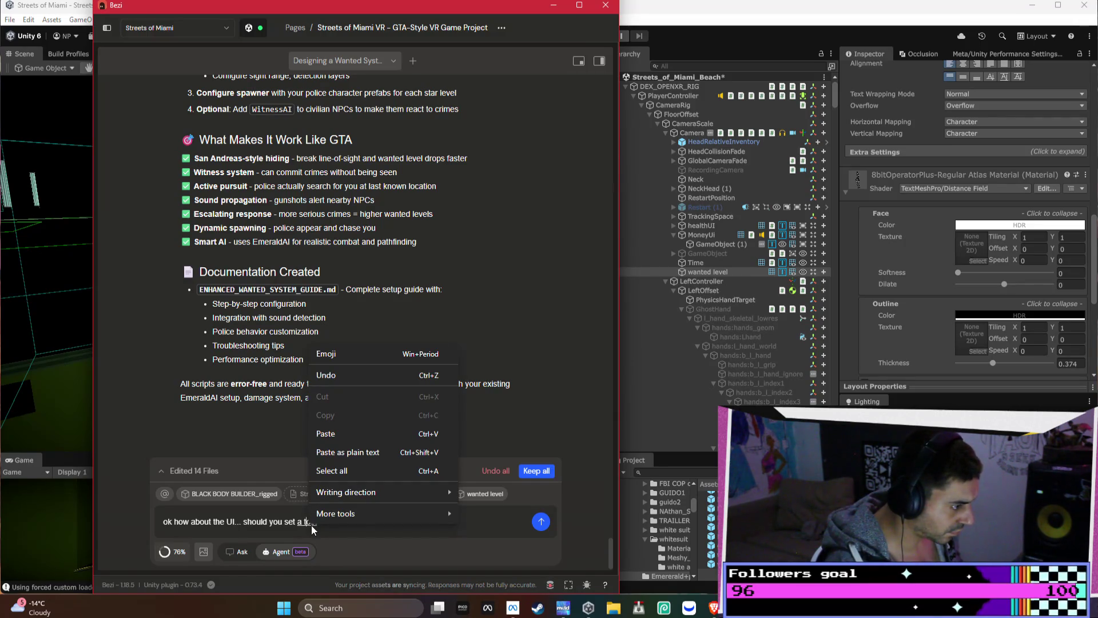
mouse_move(393, 508)
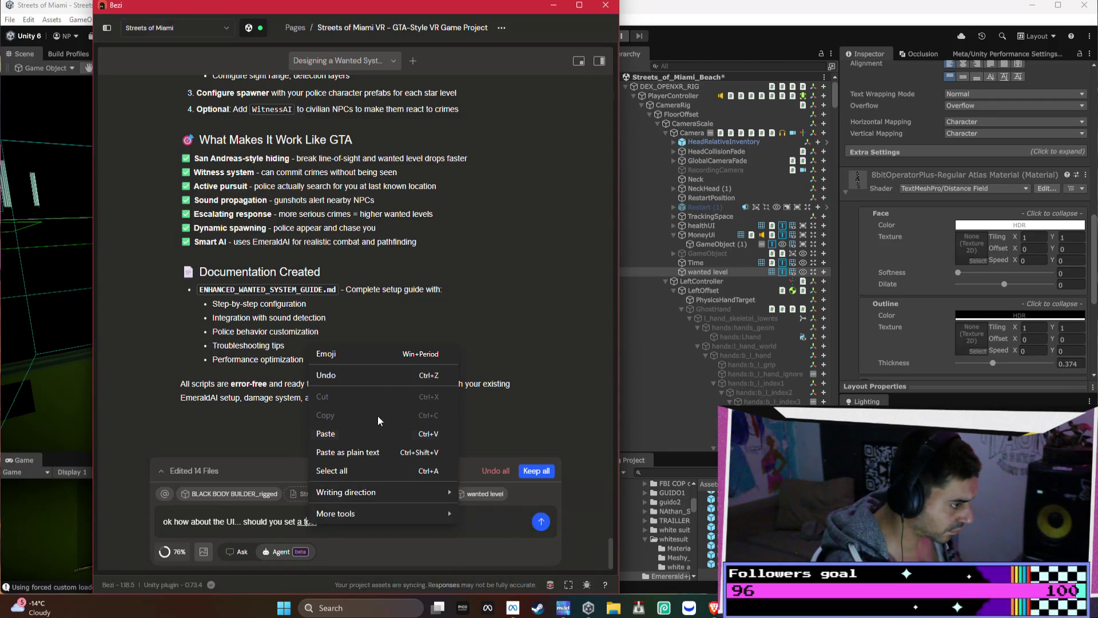
click(404, 532)
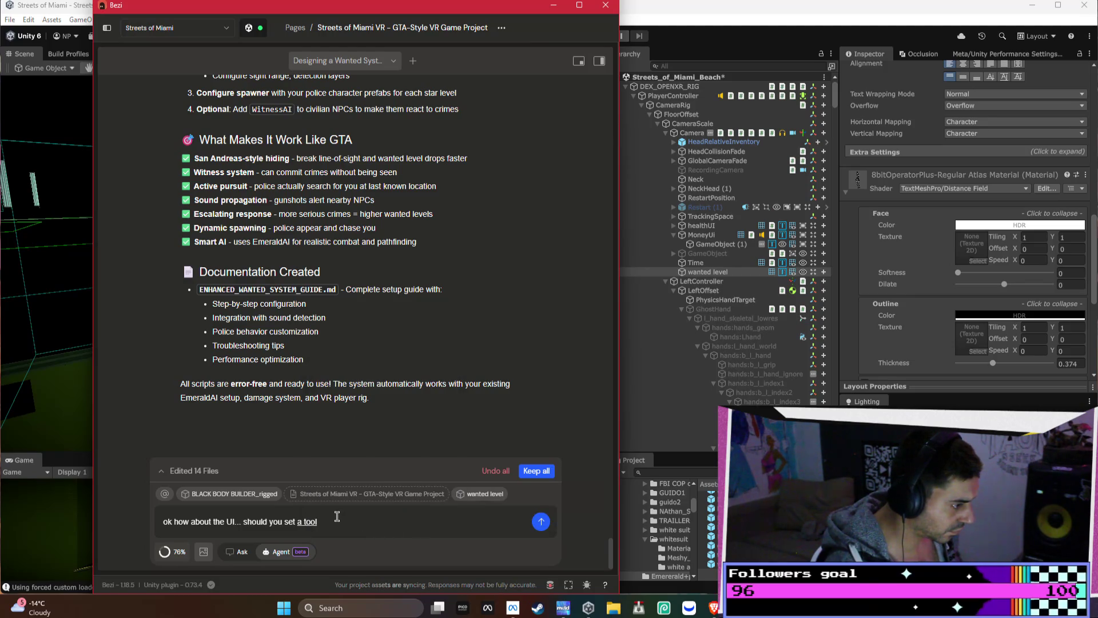
text(l)
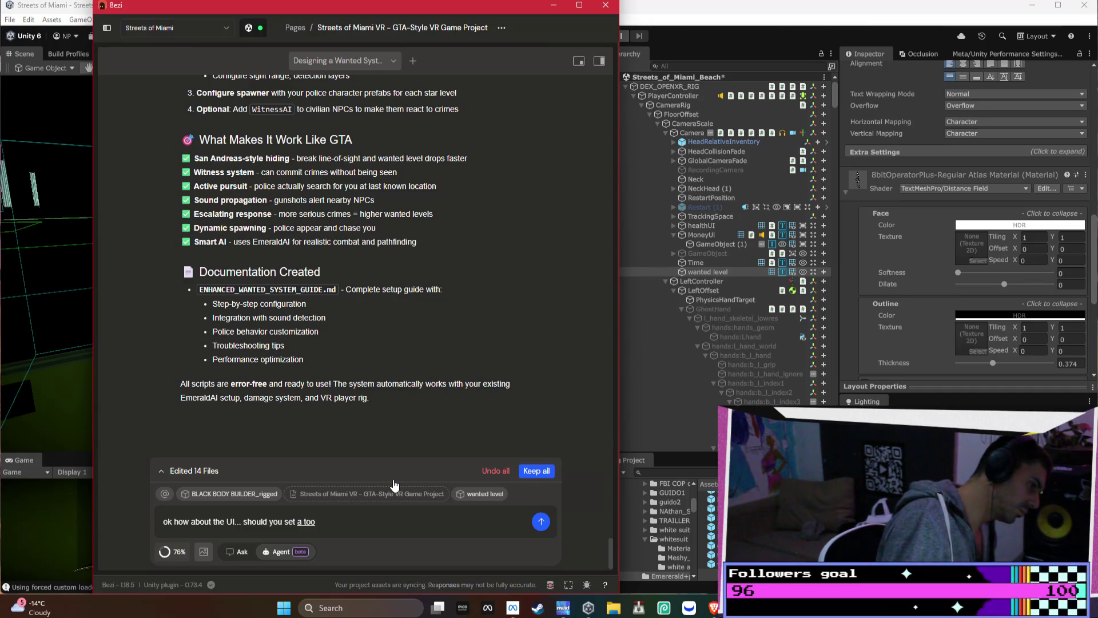
key(BackSpace)
text(up)
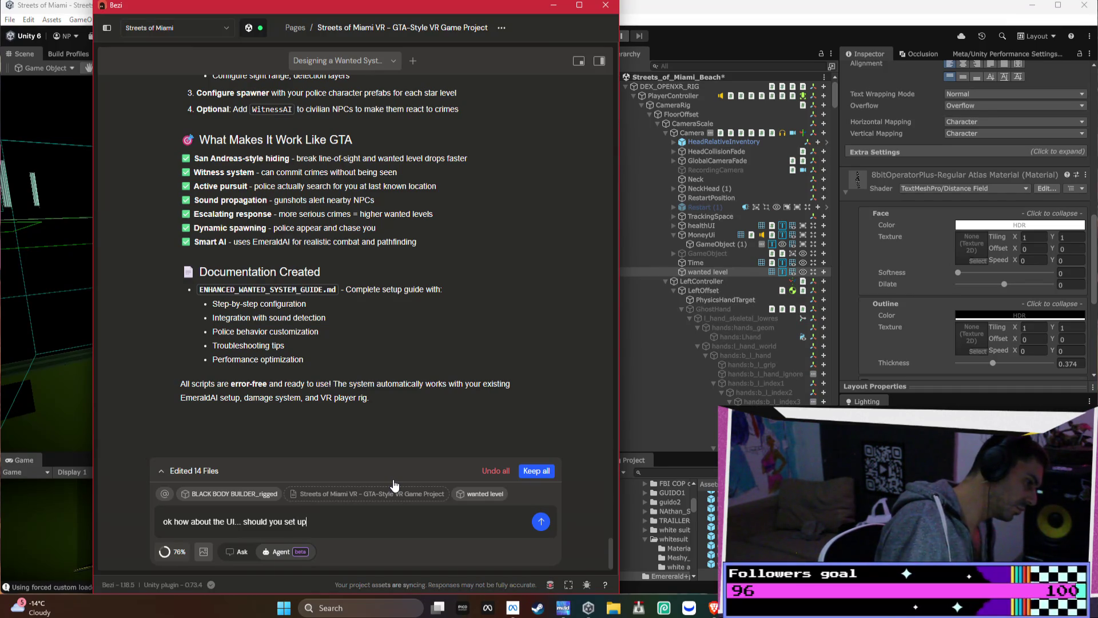
text( a to)
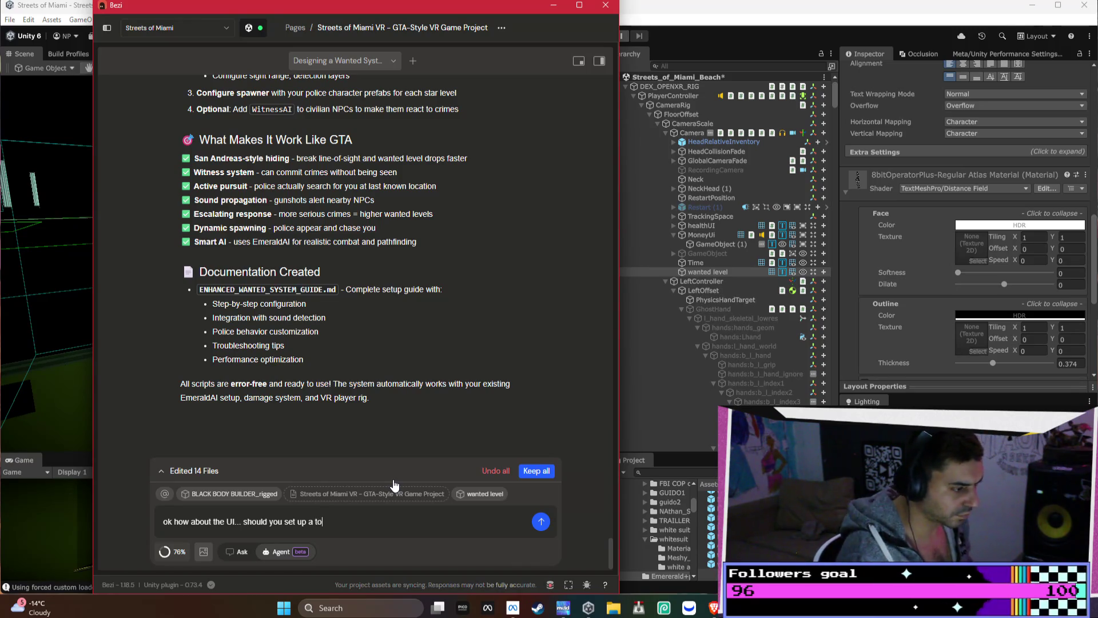
text(ol that increases the slider as a person doe)
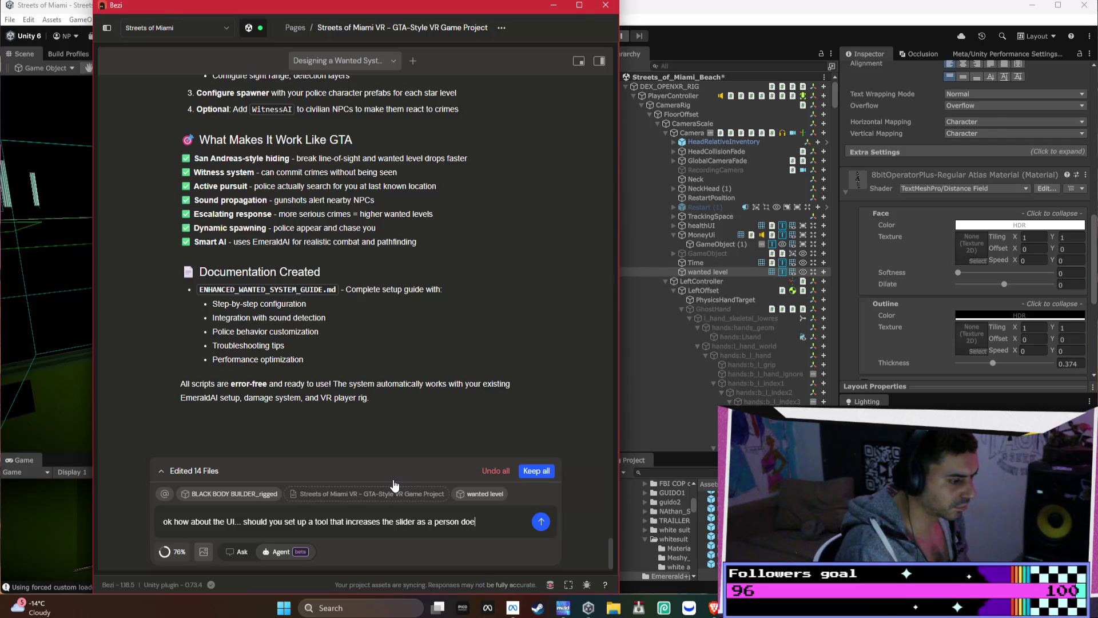
text(s more crimes?)
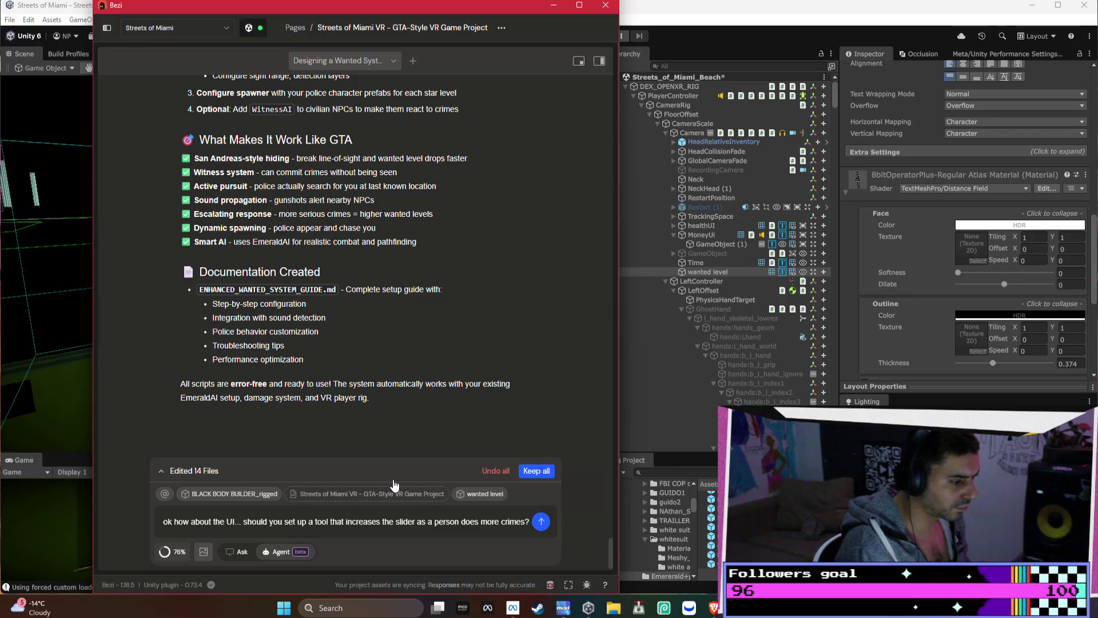
Add that the wanted level shouldn't rise too fast and asterisks replace star images, then send the request
text( - i w)
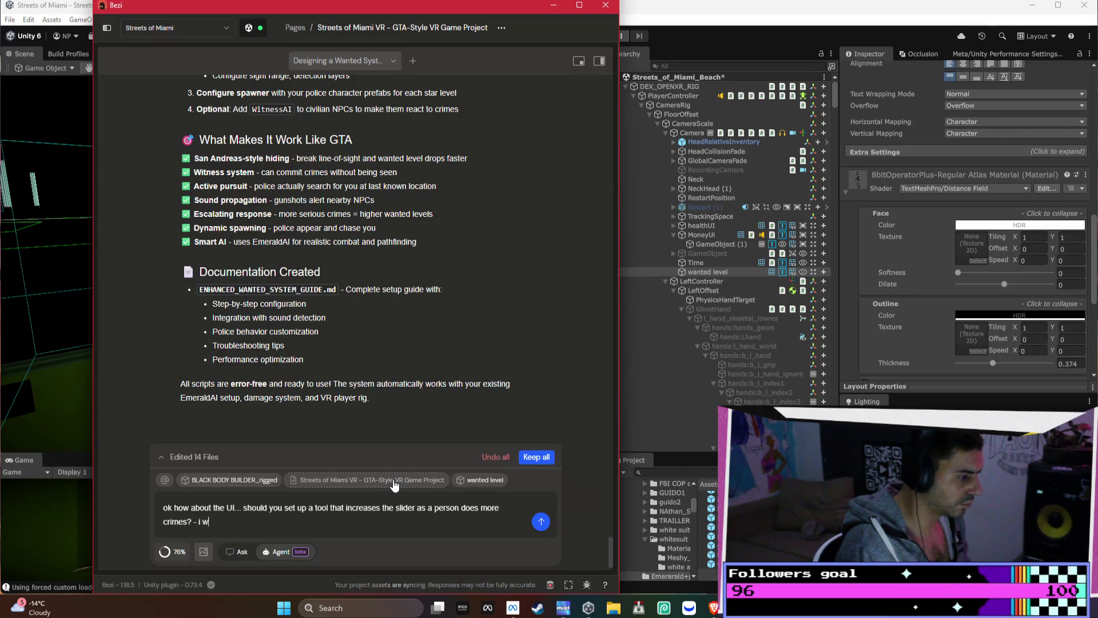
key(BackSpace)
text(dont want the player )
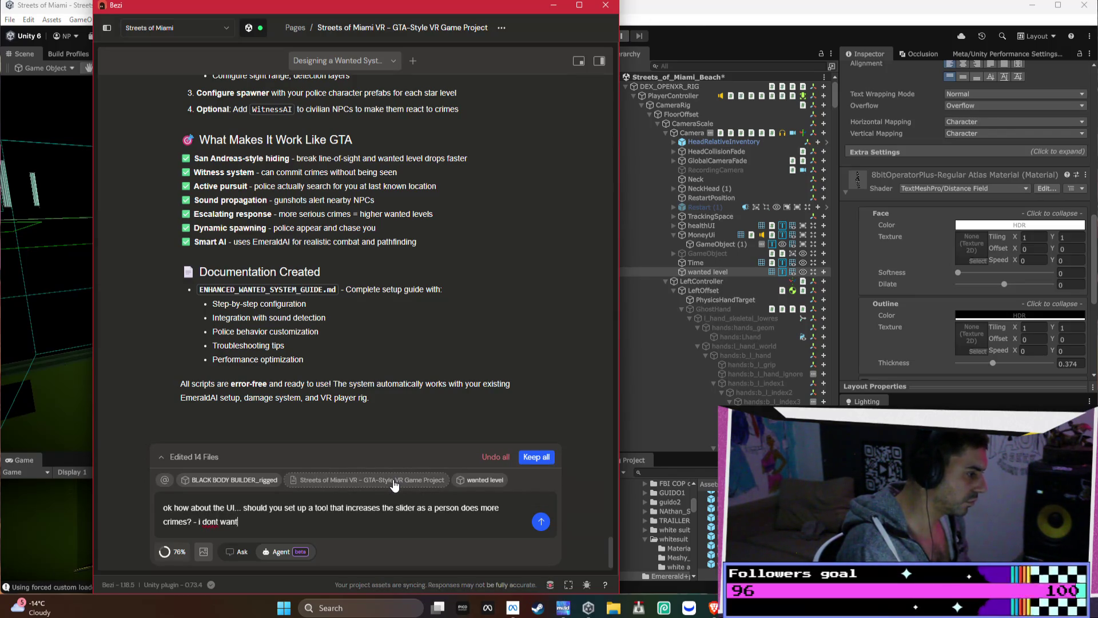
text(to)
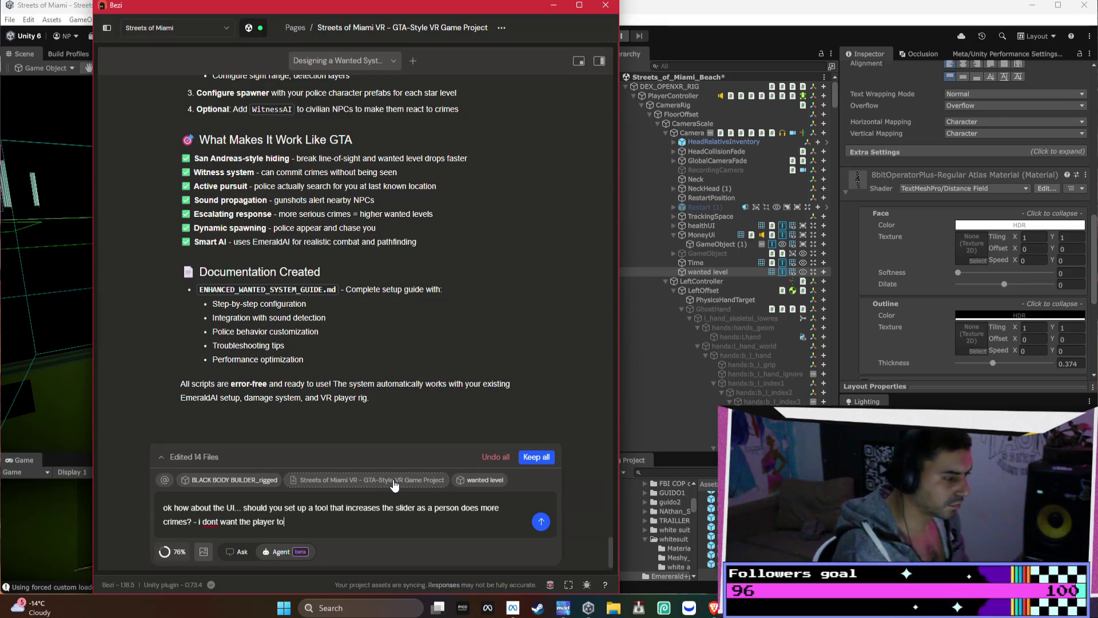
text( gain a wanted level to fas)
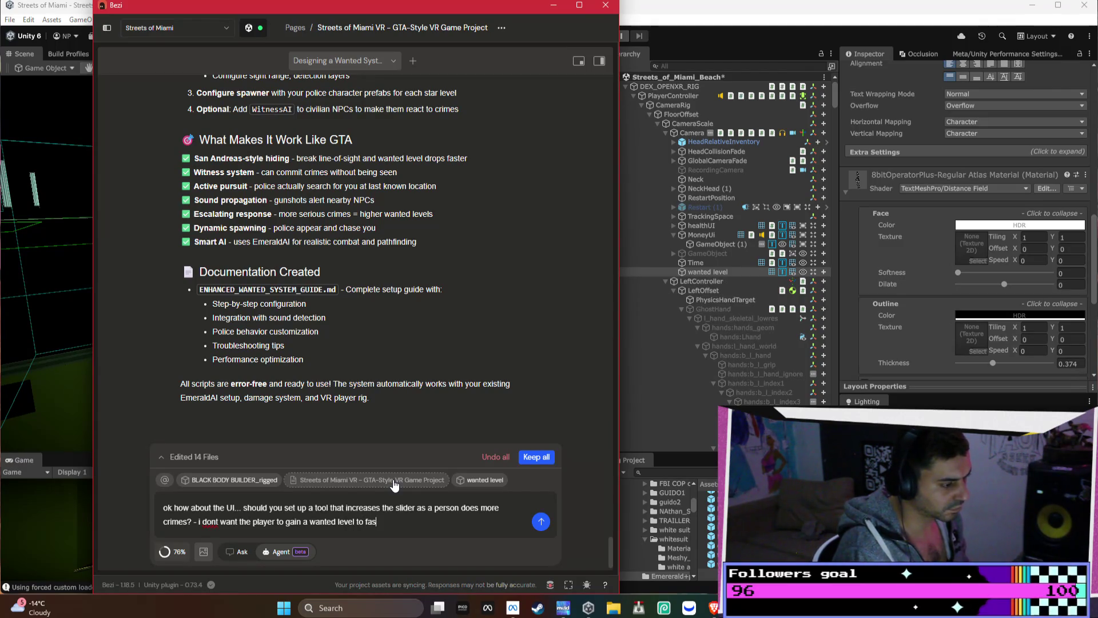
text(t i want the system to be just right...)
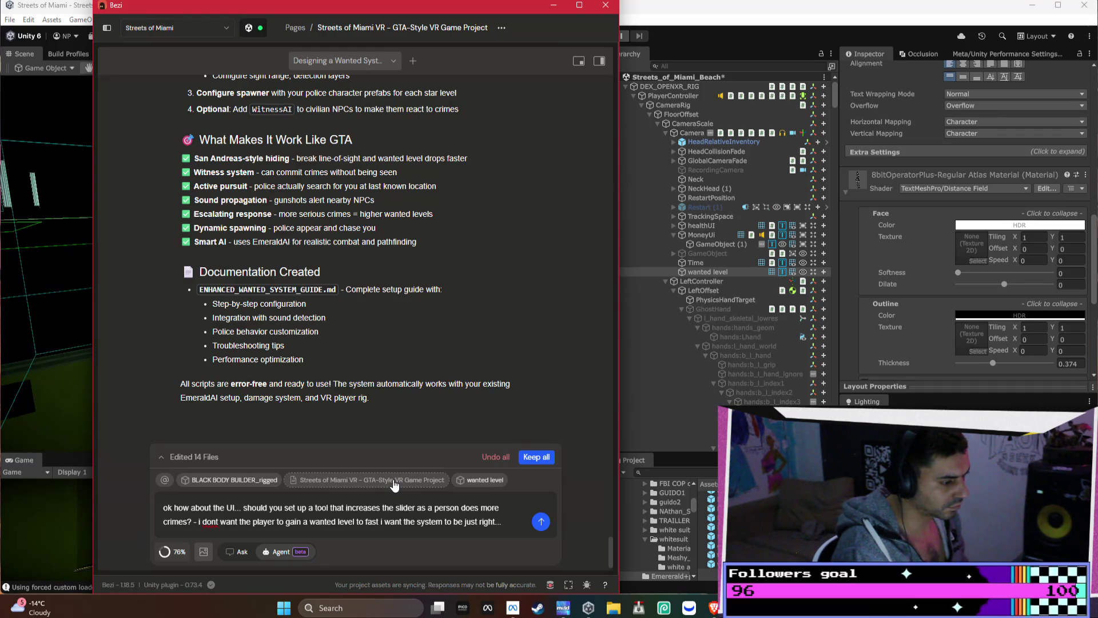
text( i dont)
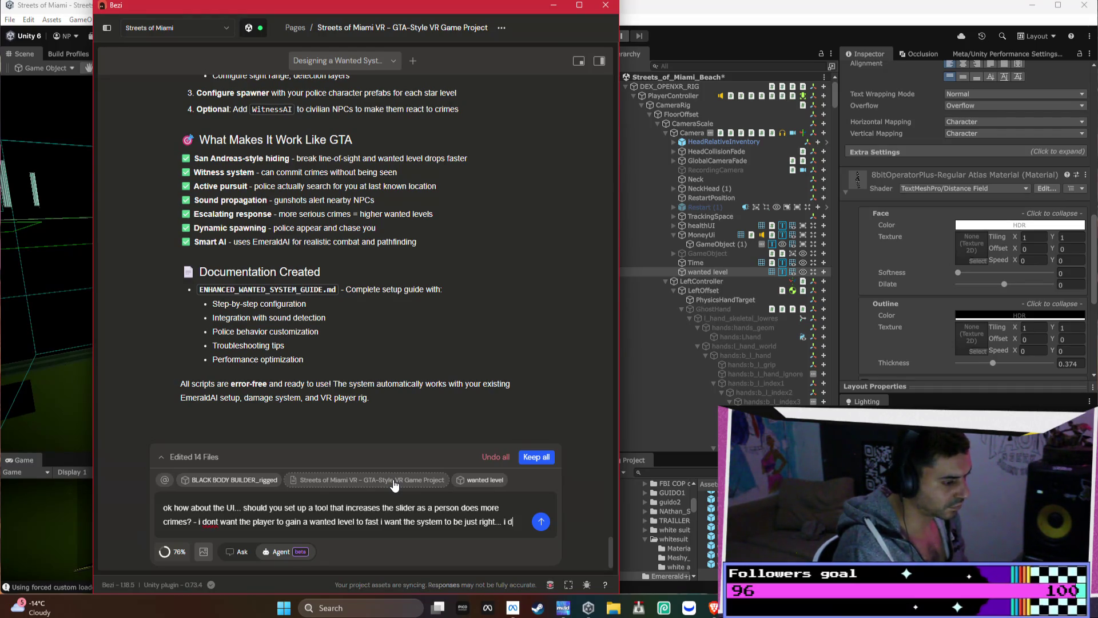
text( think i have an image )
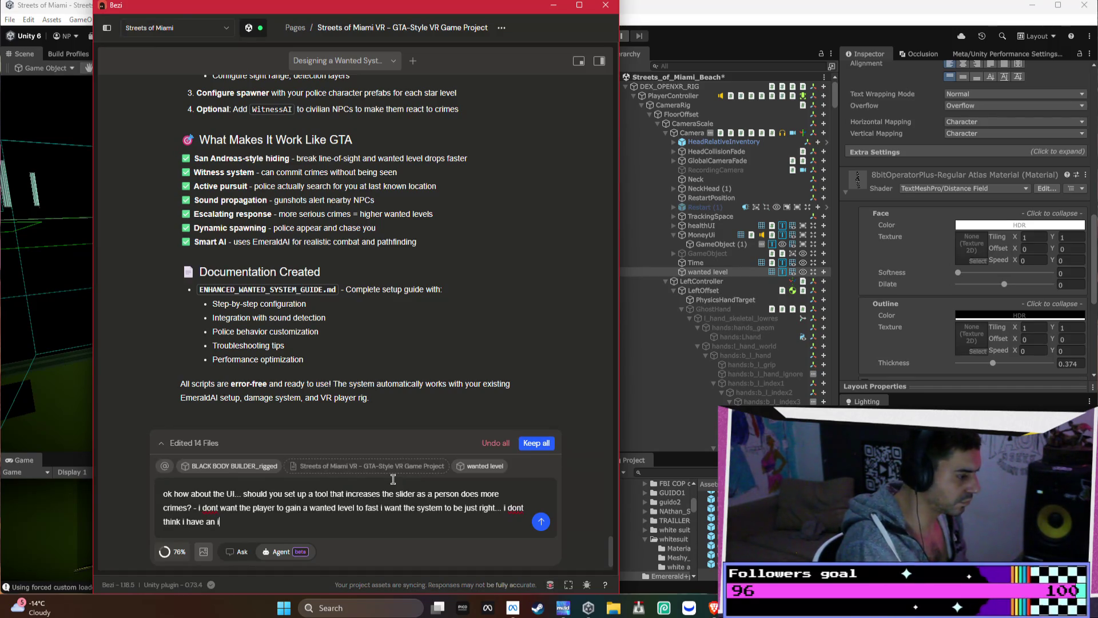
text(or anything for stars... so im just using asterisks for now...)
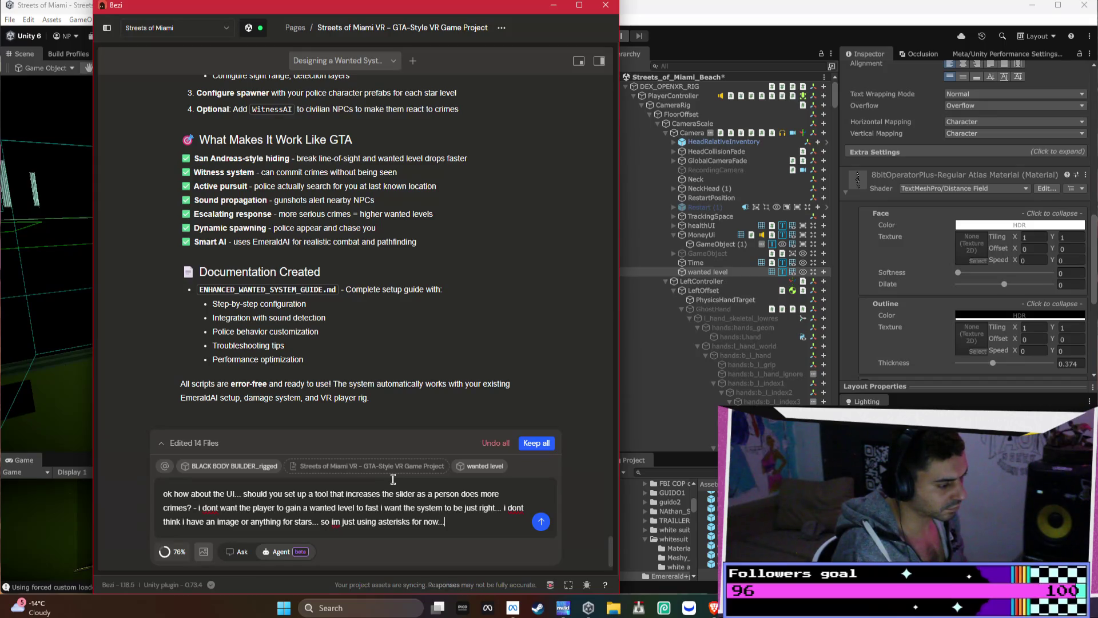
key(Return)
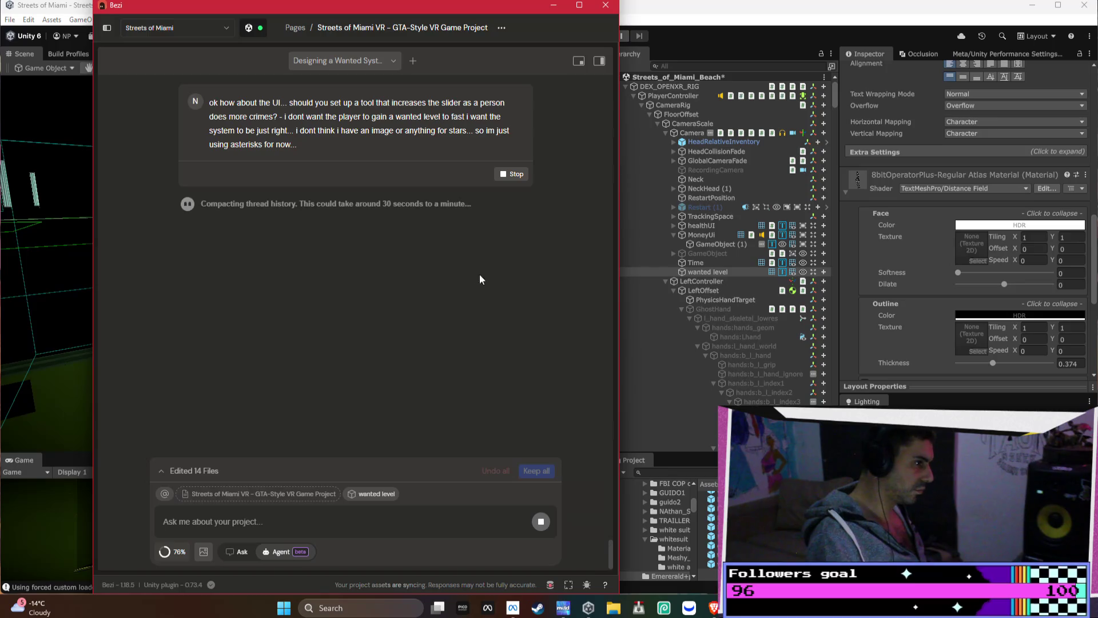
Stop the assistant's pending response and attach the WantedSystem object as chat context
click(510, 174)
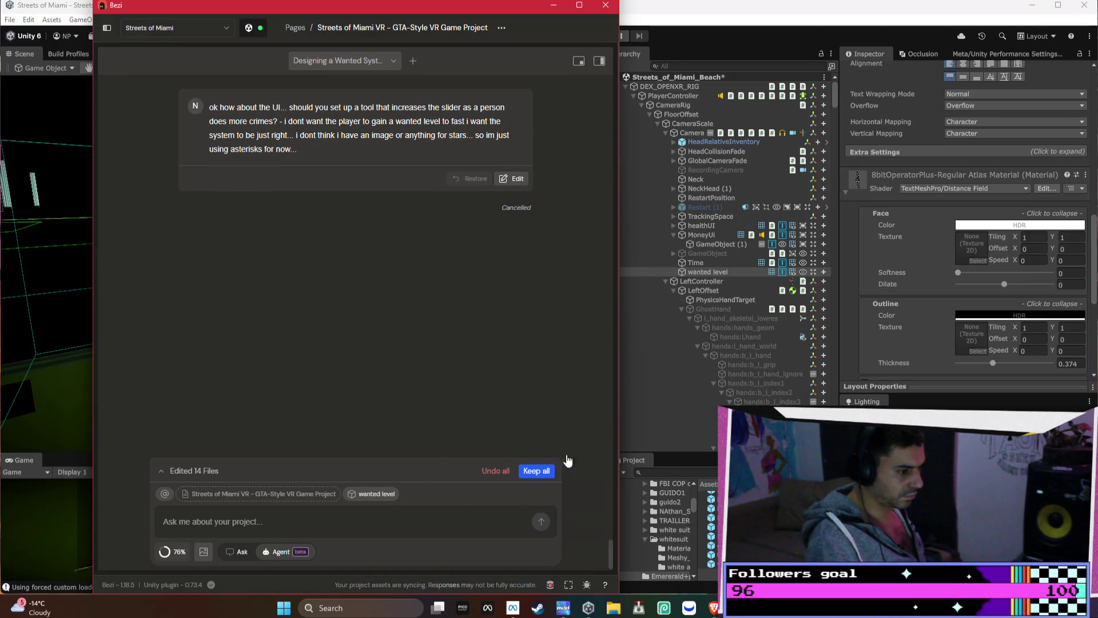
click(629, 83)
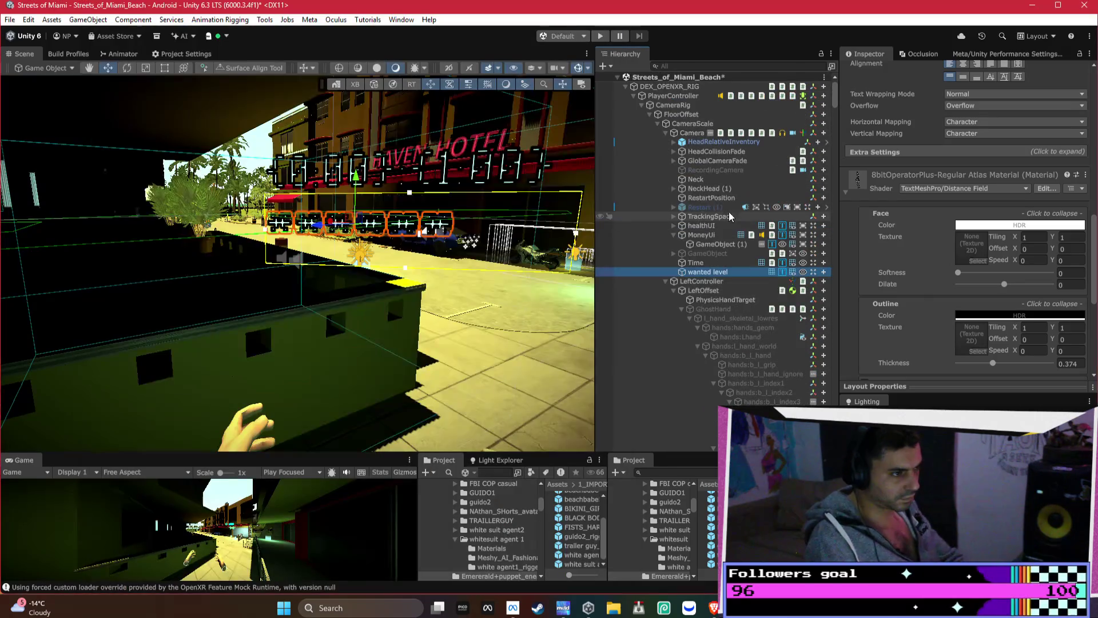
click(626, 87)
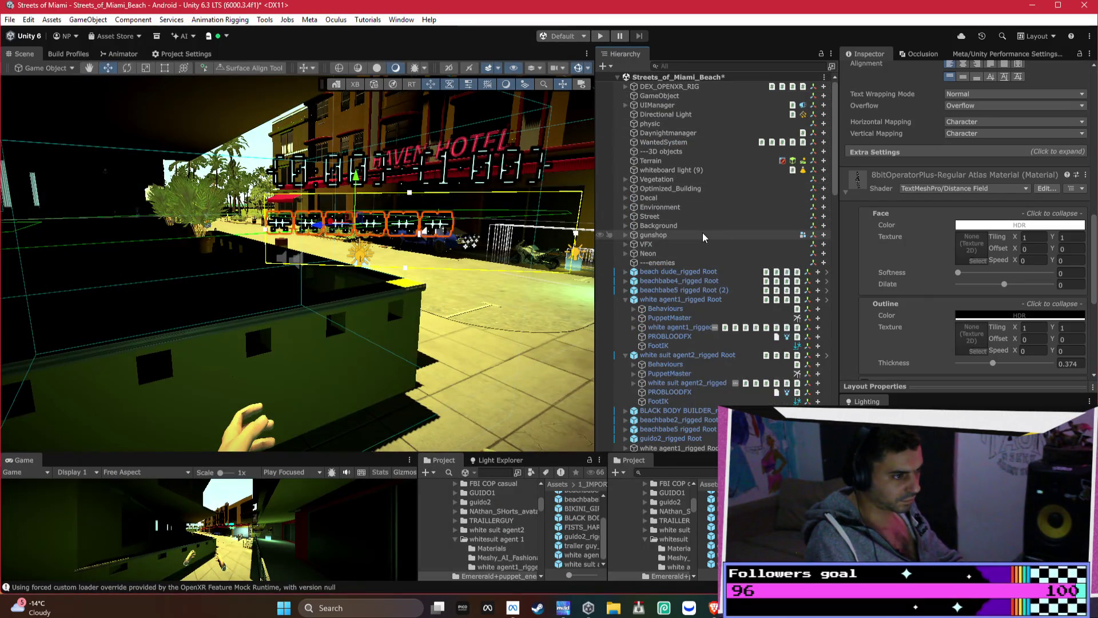
click(663, 142)
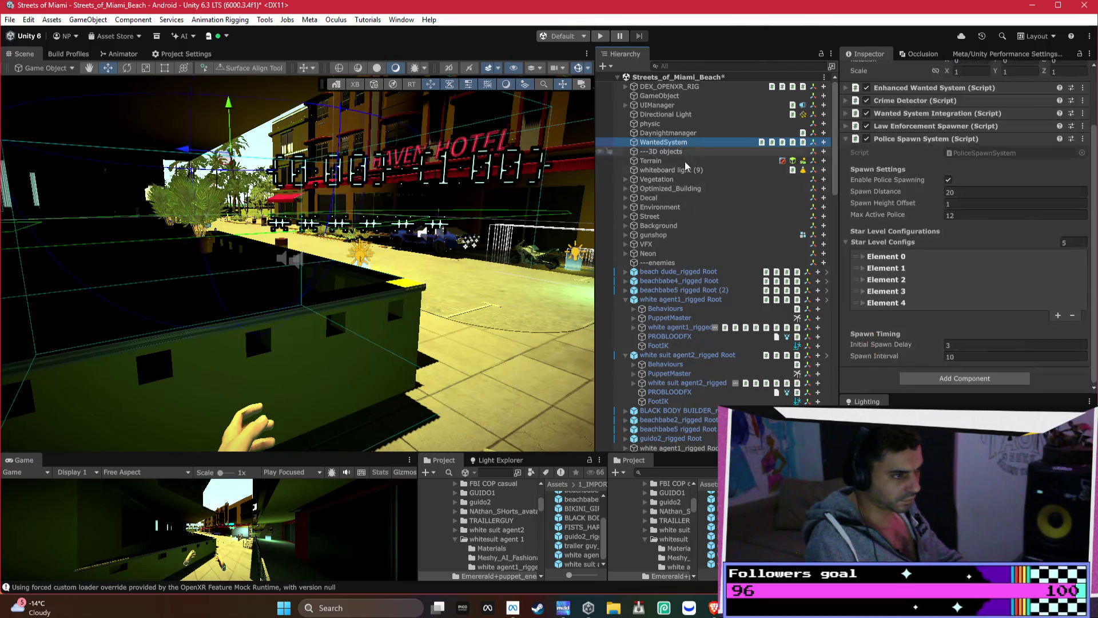
key(alt+Tab)
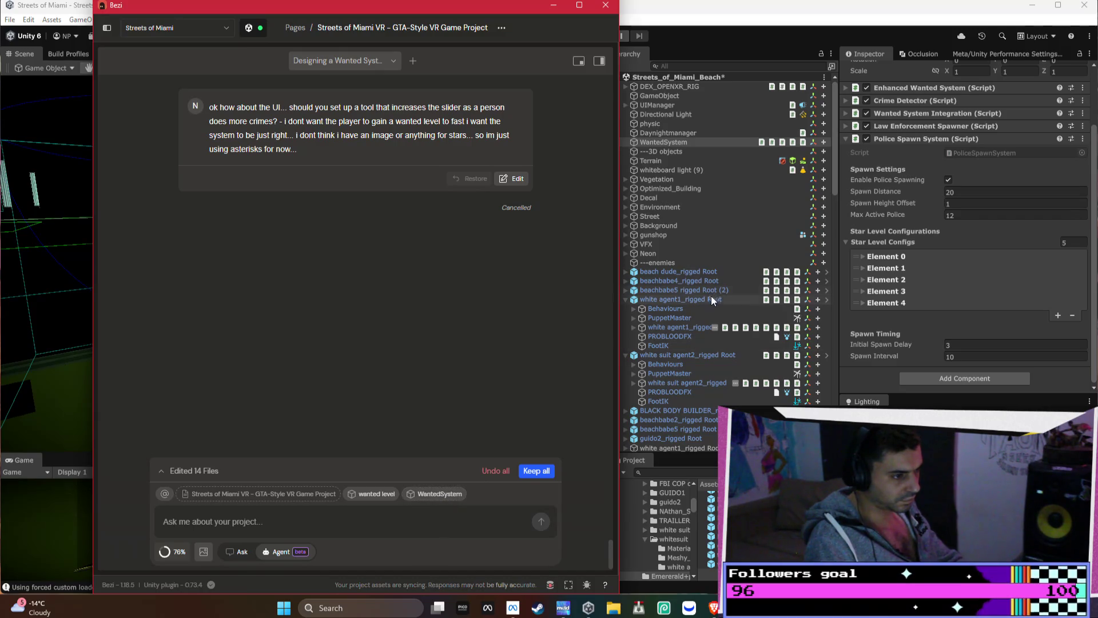
Attach white agent1_rigged and white suit agent2_rigged as chat context
click(704, 327)
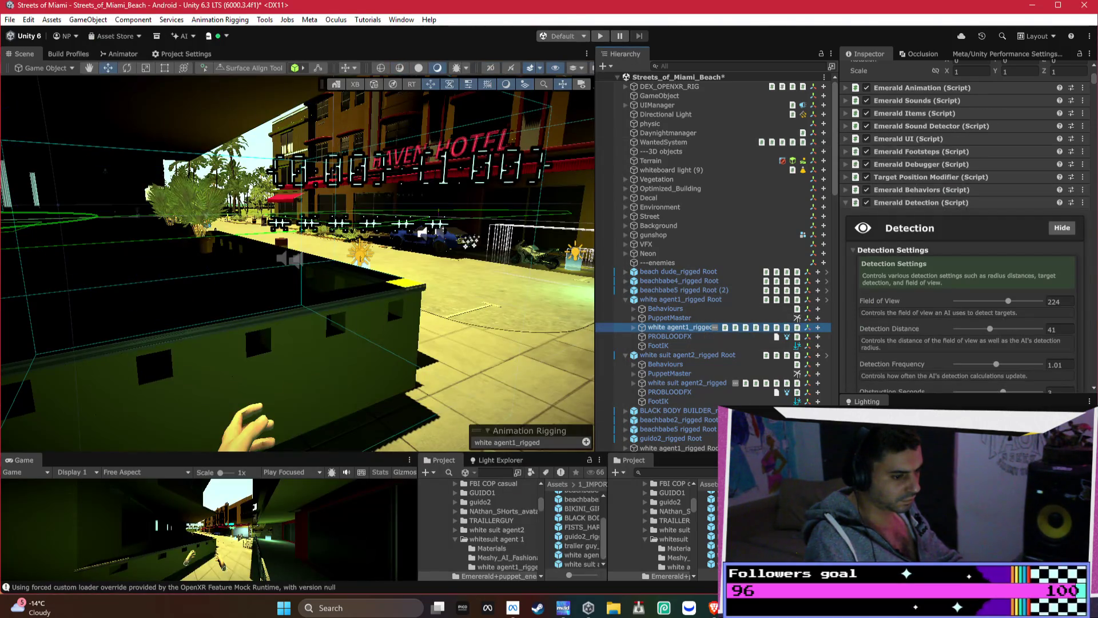
key(alt+Tab)
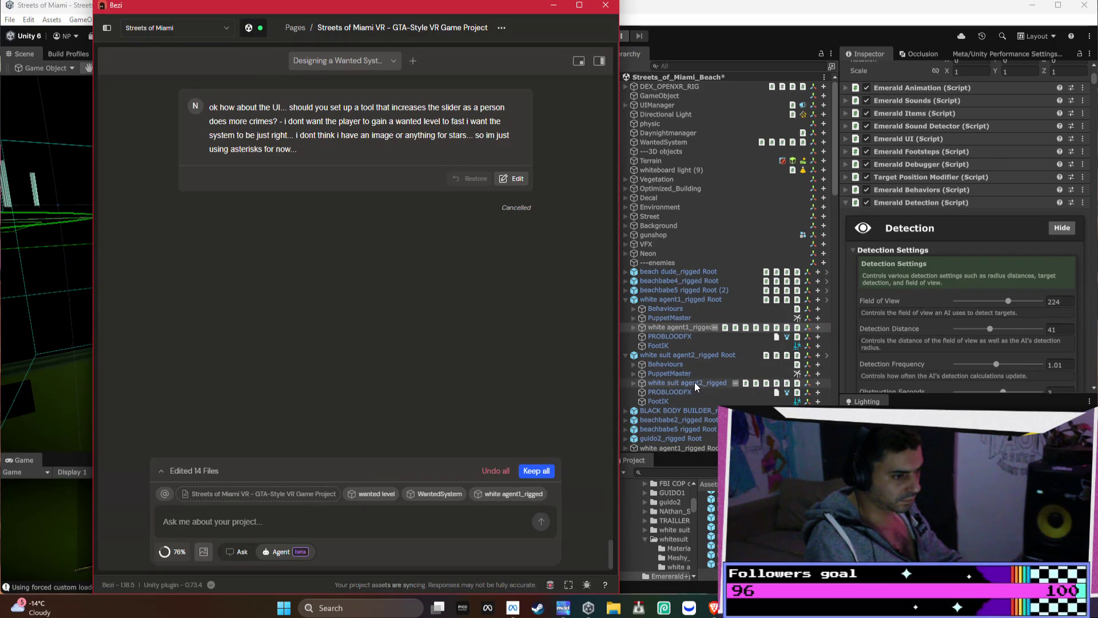
click(694, 382)
key(alt+Tab)
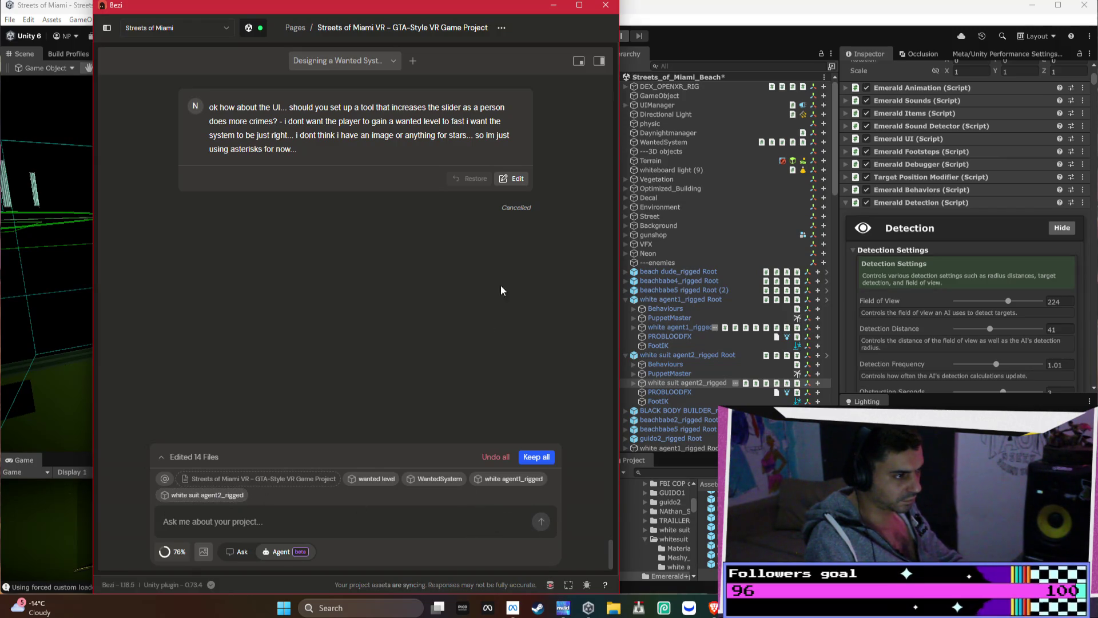
Resubmit the cancelled wanted-level UI message with the four context items attached
click(509, 179)
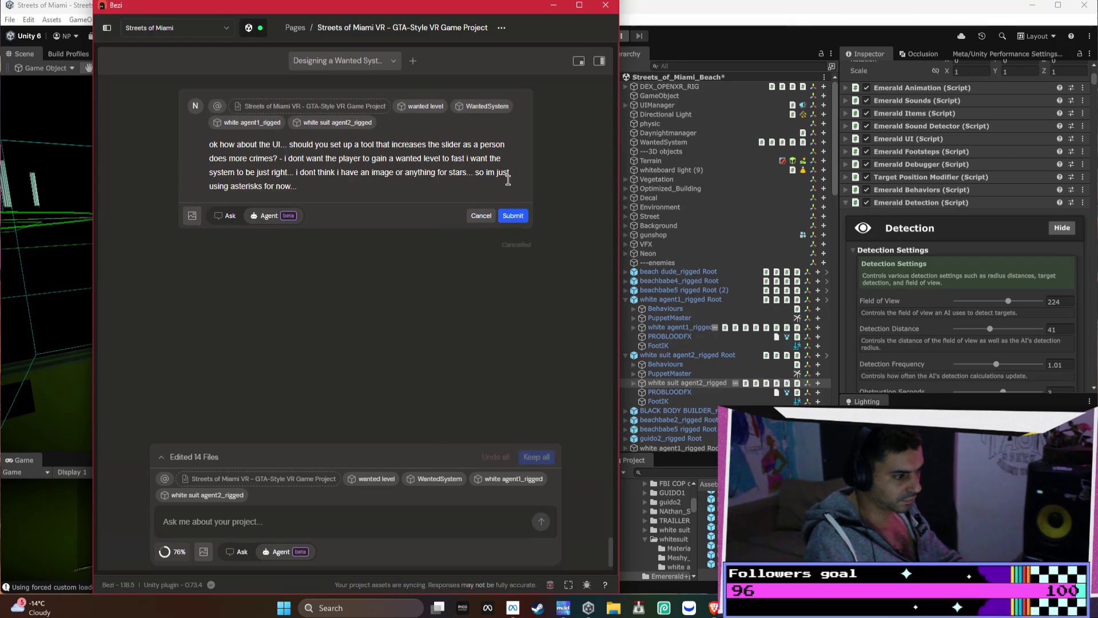
click(518, 213)
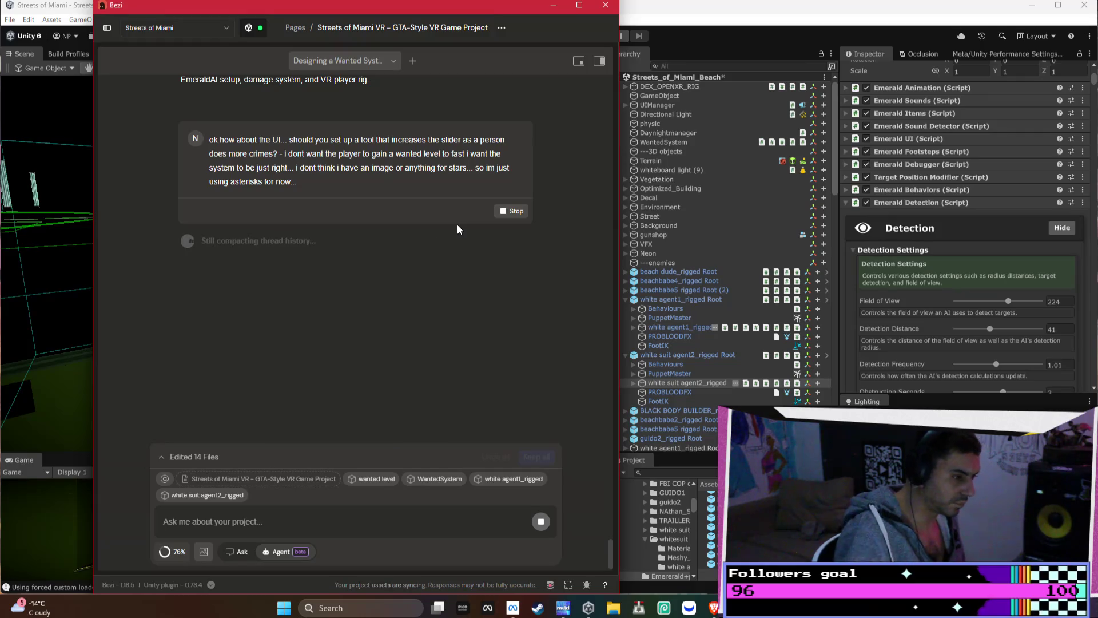
mouse_move(713, 607)
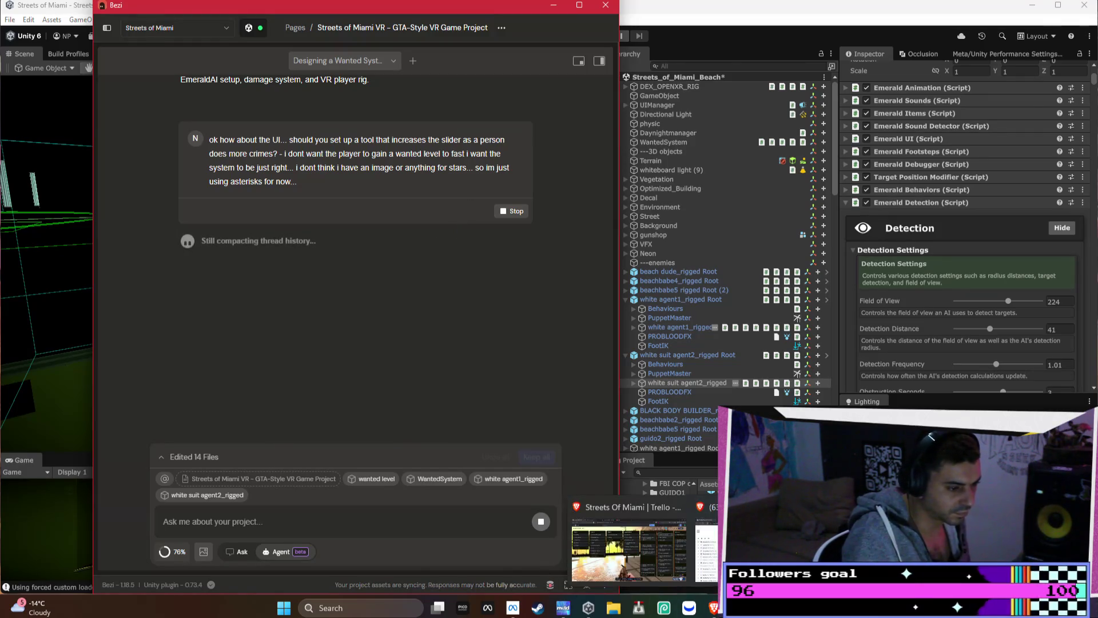
click(637, 543)
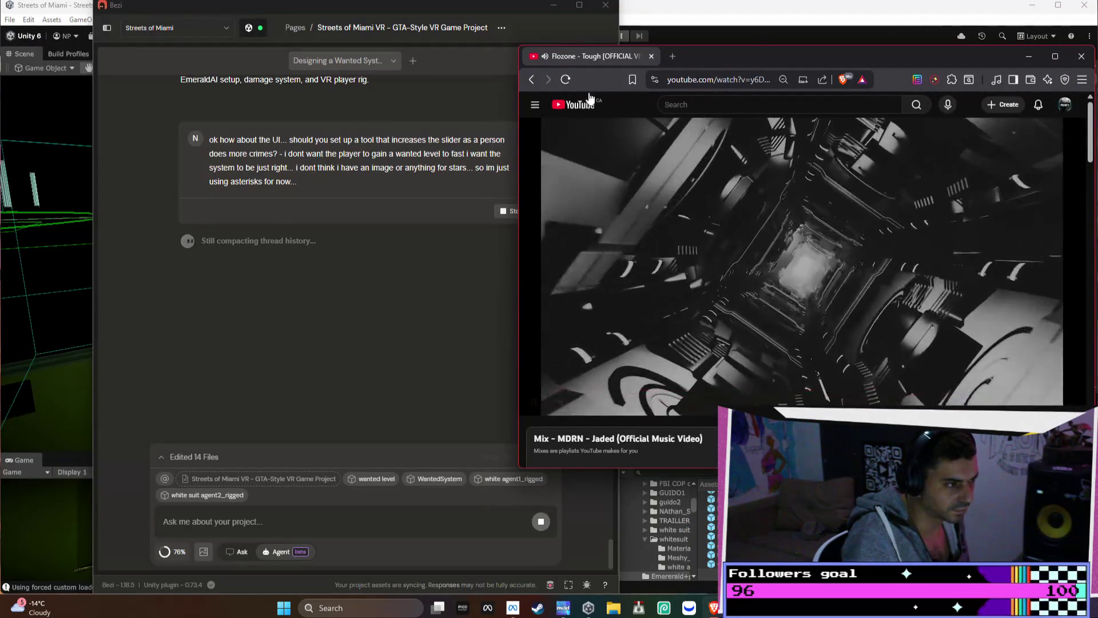
Play the 'Next-Gen VR is Here!' short from the YouTube home feed's Shorts row
click(572, 104)
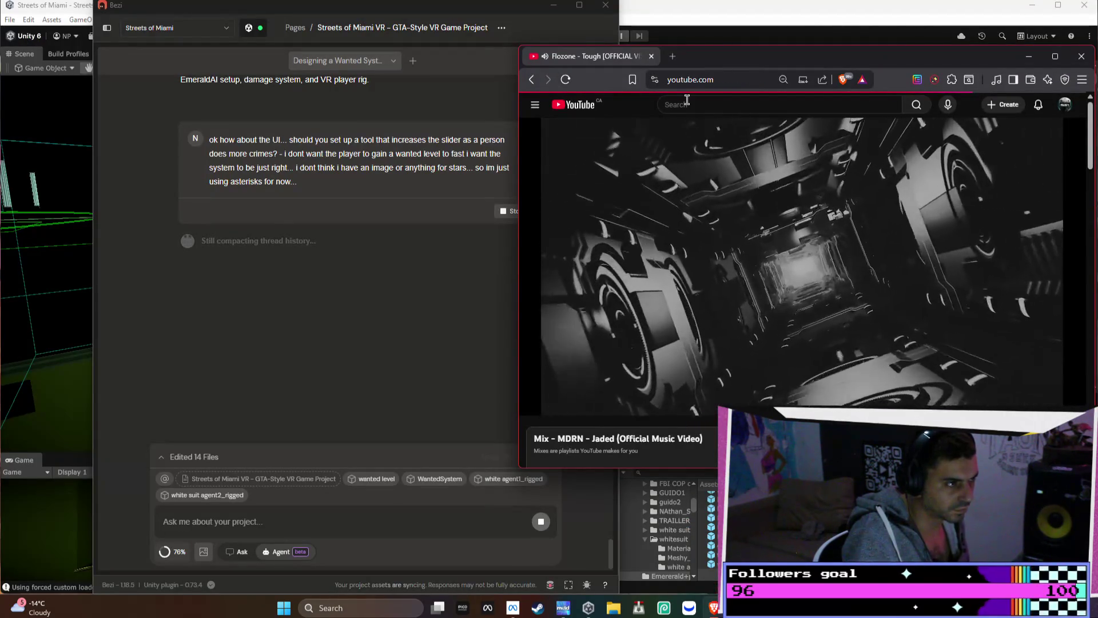
mouse_move(778, 172)
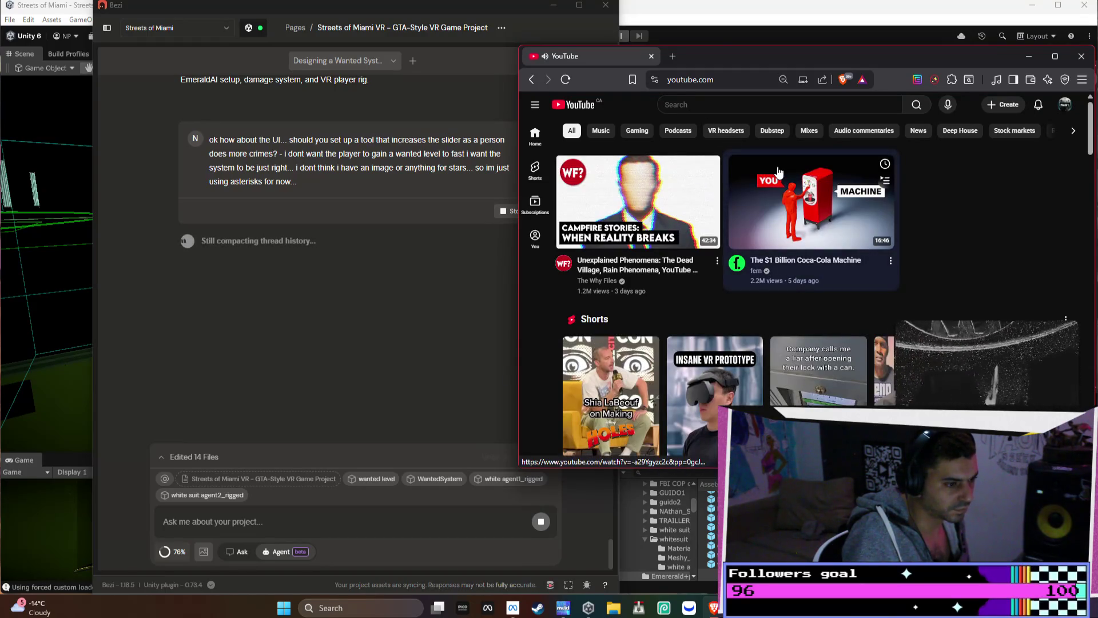
scroll(778, 172, down, 3)
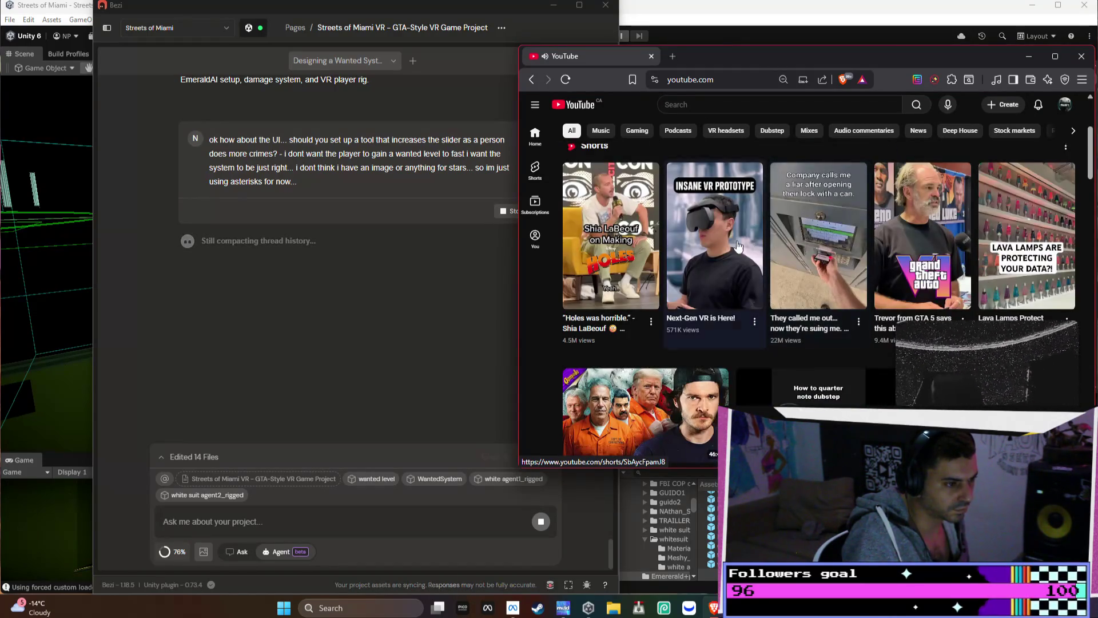
click(719, 244)
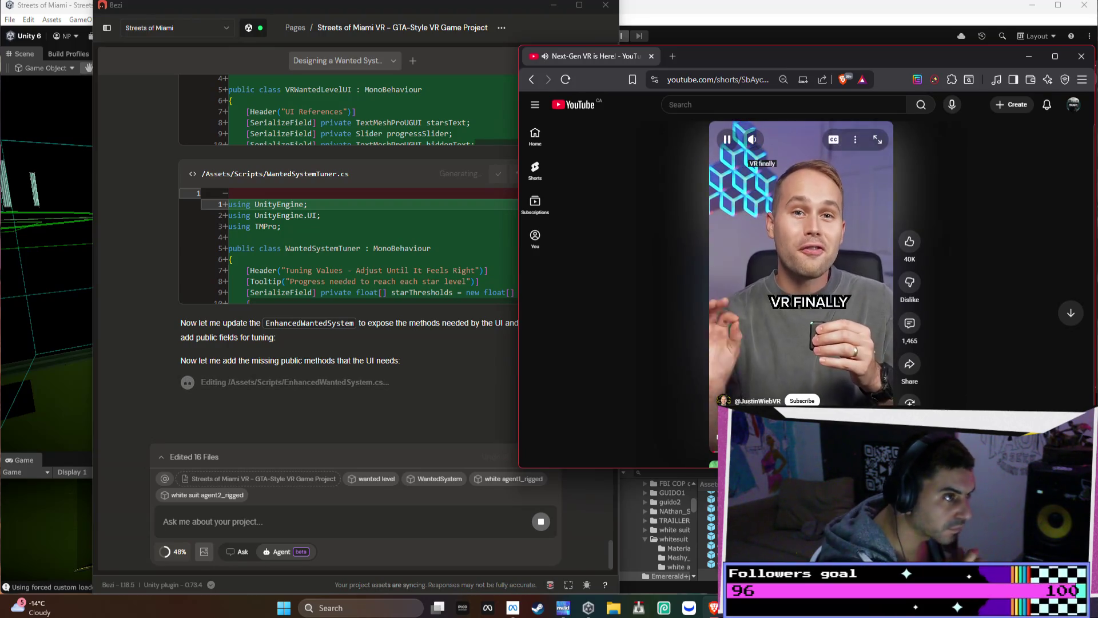
scroll(386, 339, up, 3)
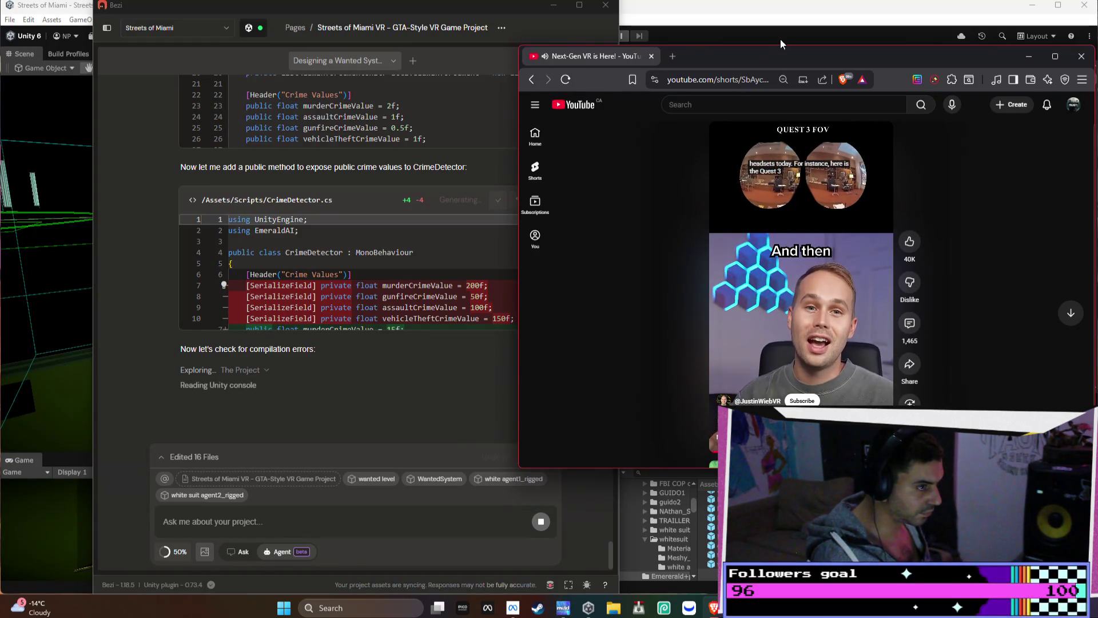
Drag the YouTube window to the centre-left so the Unity Inspector shows
drag(777, 49, 393, 74)
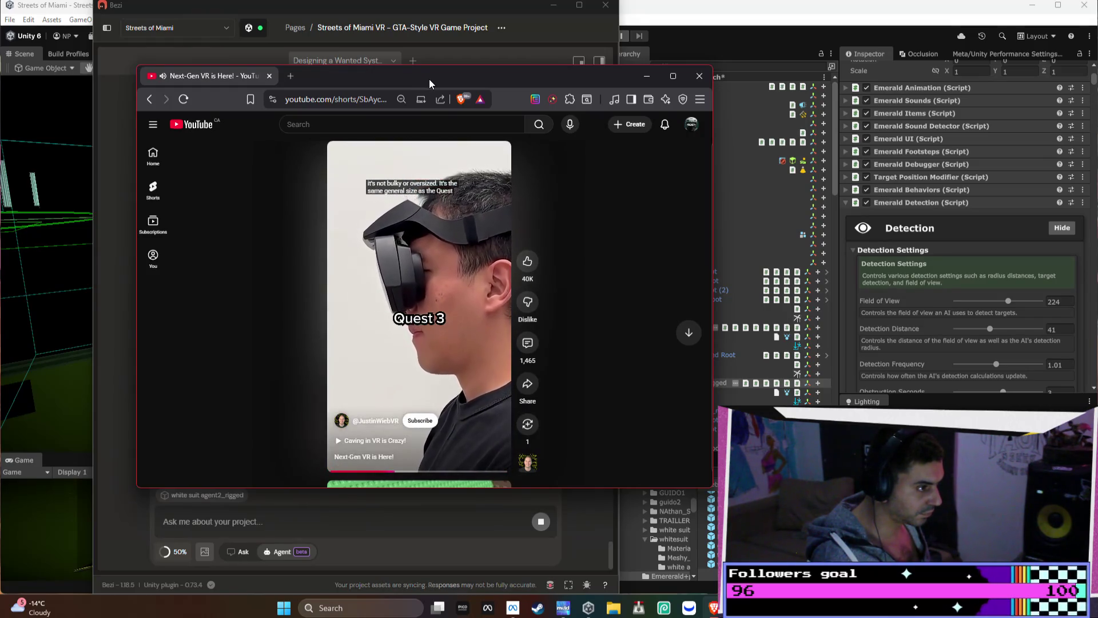
Switch to Unity to compile the new scripts, then return to Bezi
key(alt+Tab)
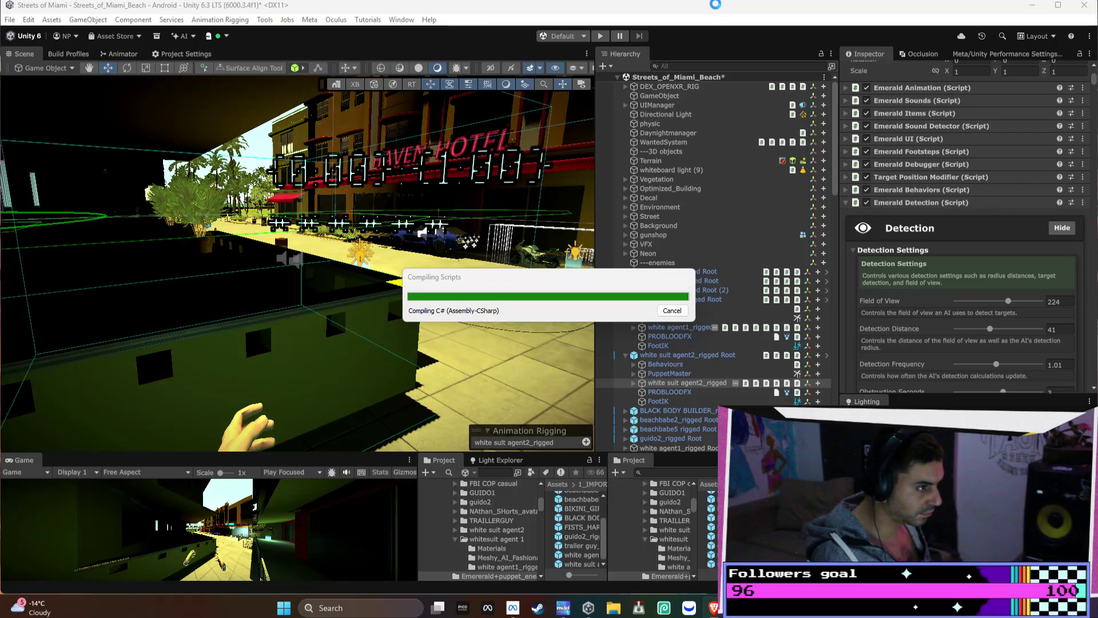
key(alt+Tab)
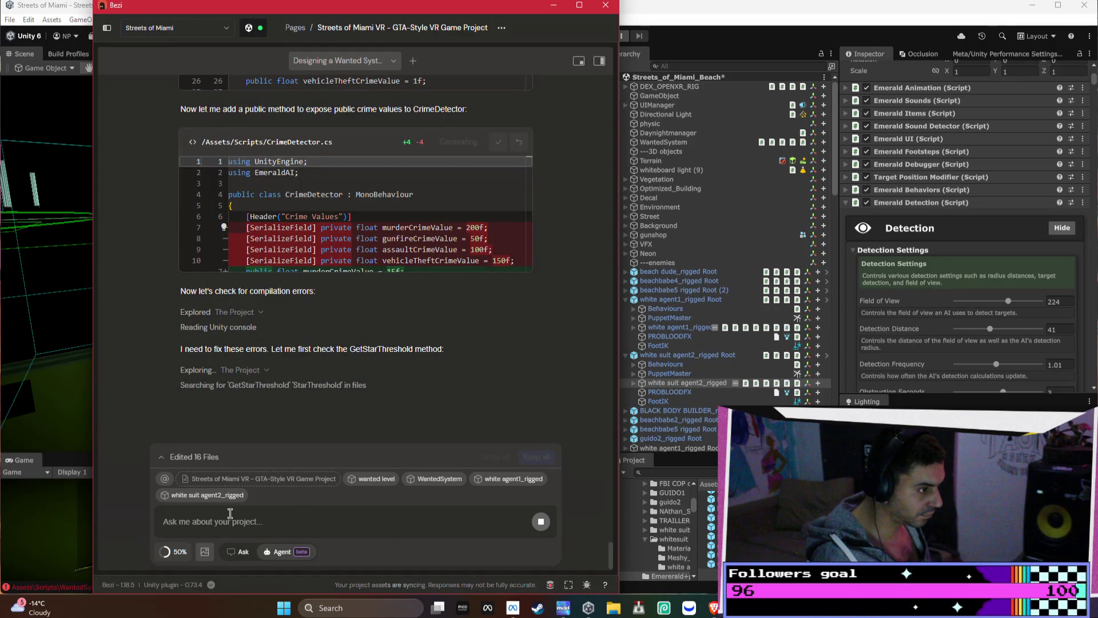
Draft a Bezi message: players who die while wanted are fined, and escaping clears the wanted level
click(175, 521)
text(if)
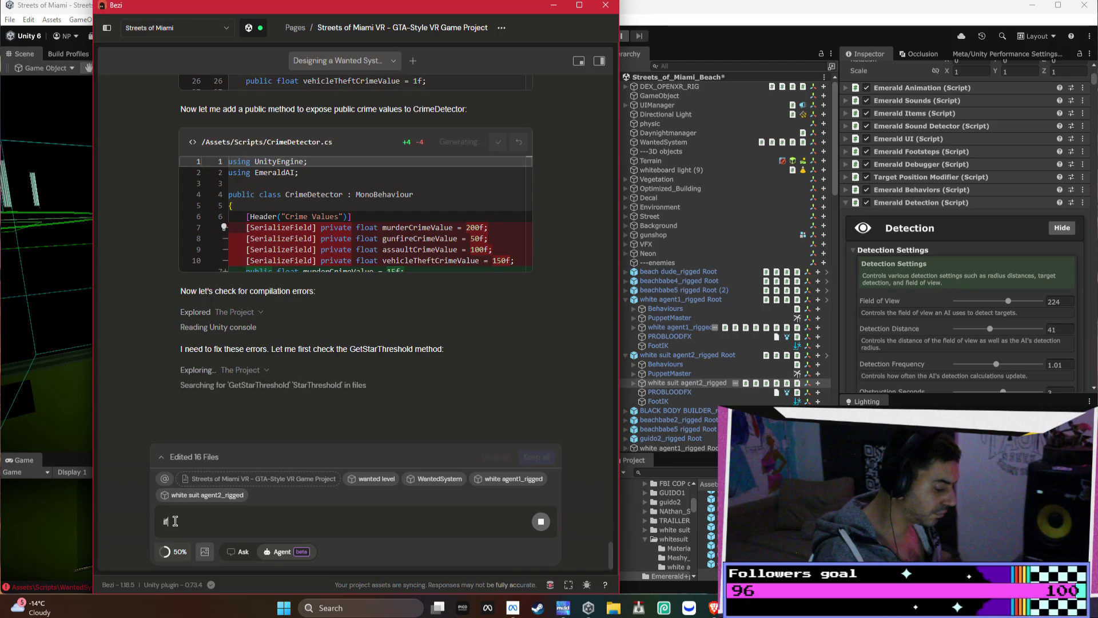
text( the playe)
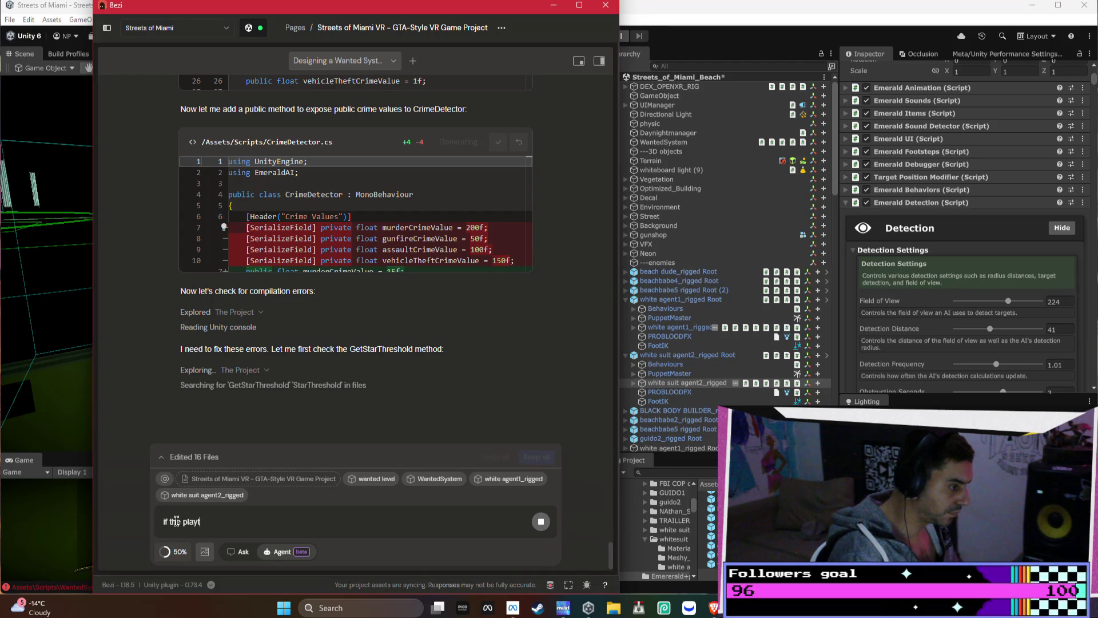
text(r dies )
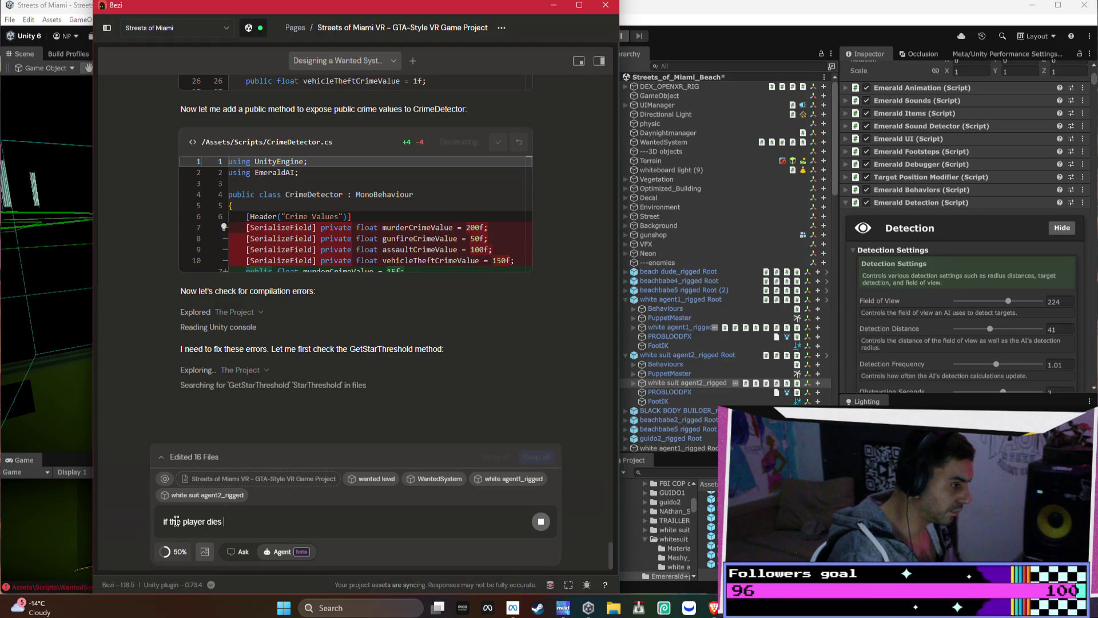
text(from be)
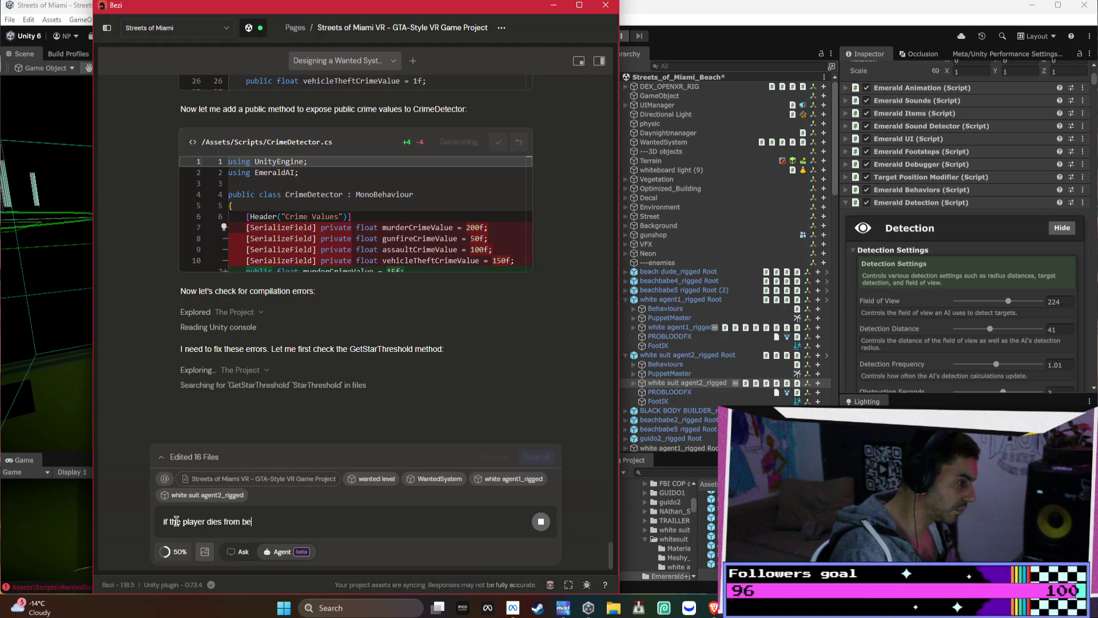
text(ing wanted i want th)
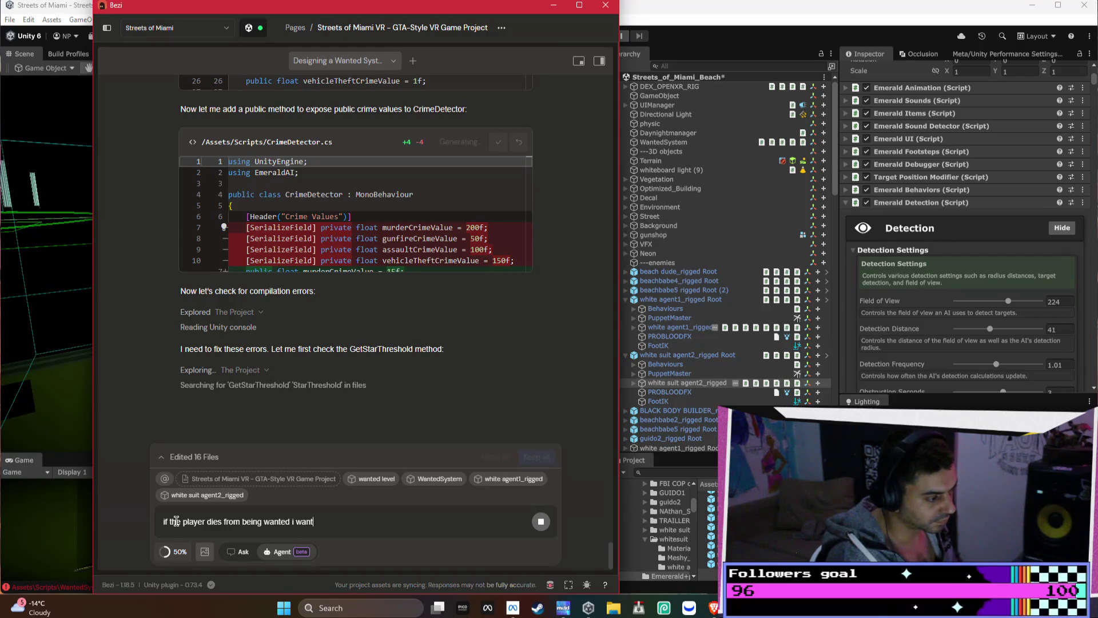
text(wa)
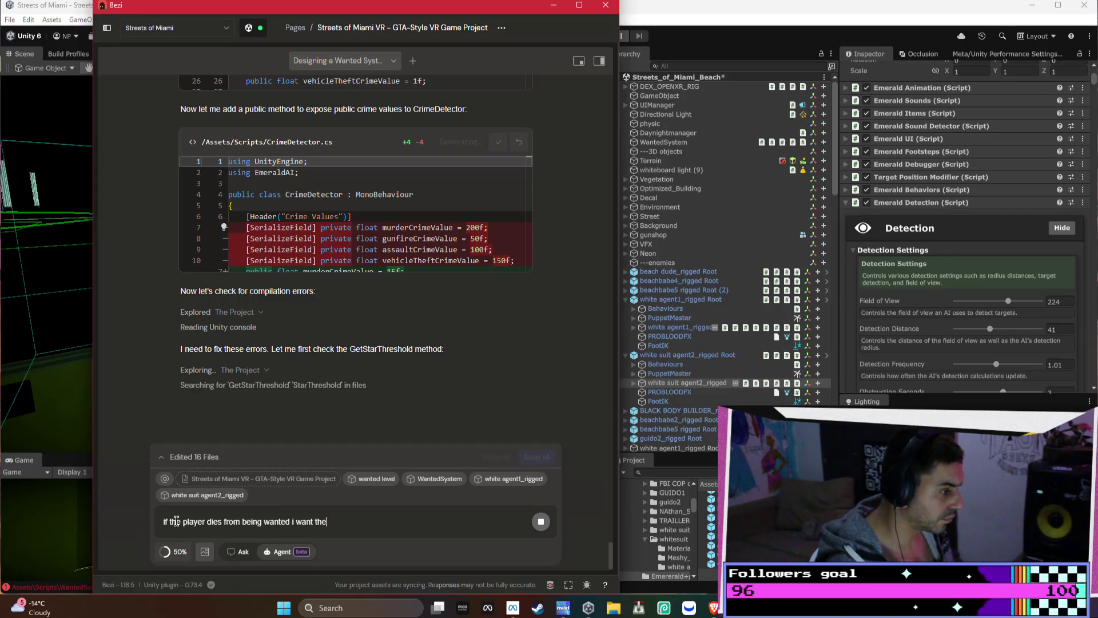
text(di)
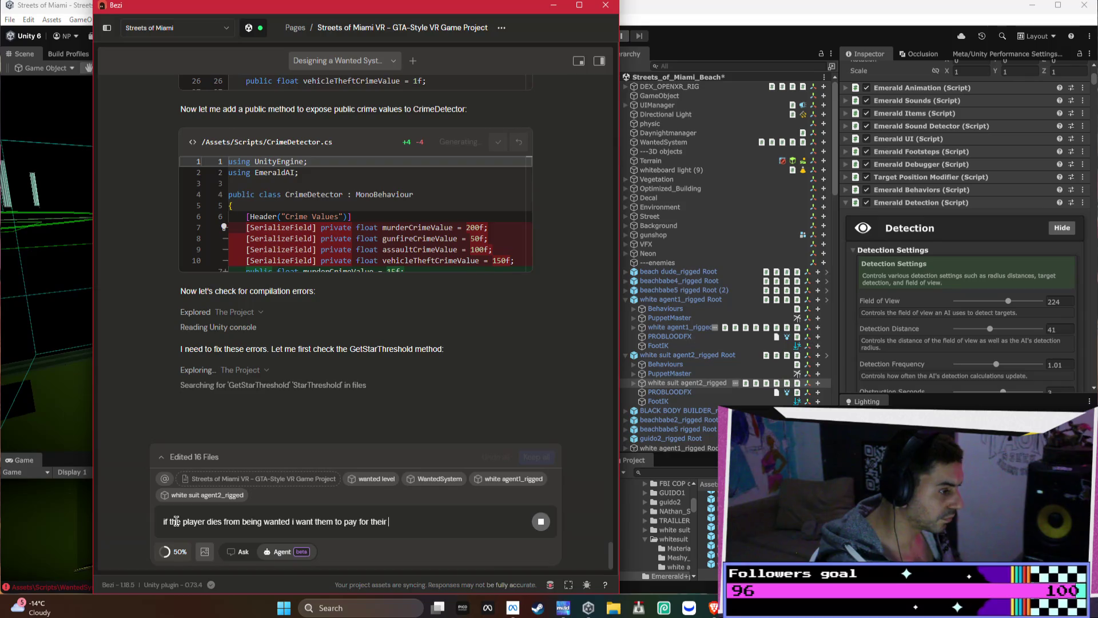
text(es - so i want them)
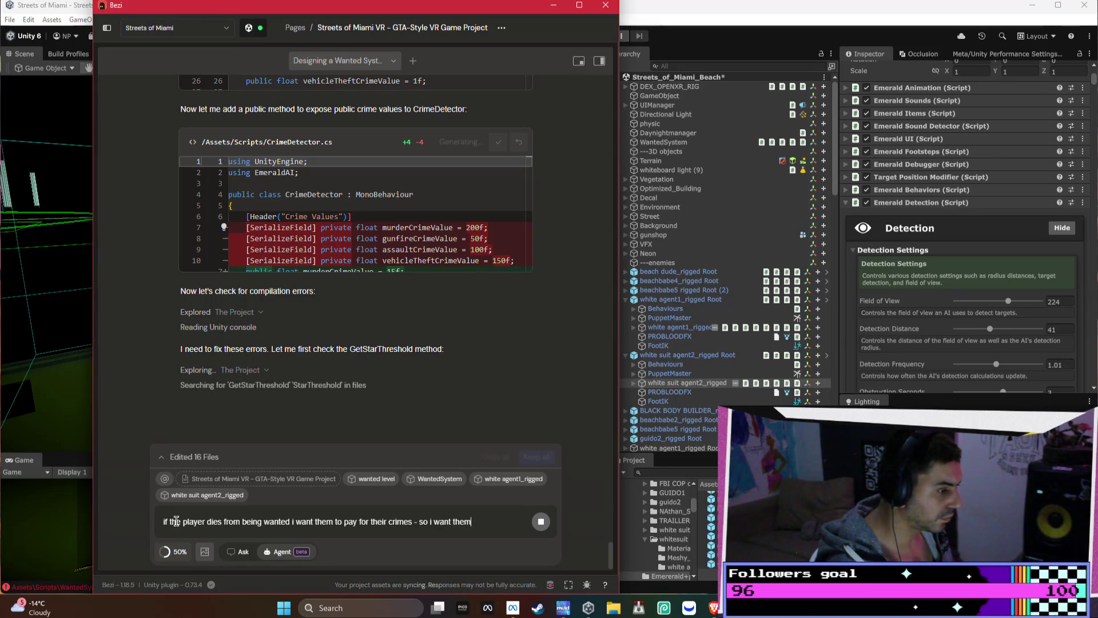
key(BackSpace)
text(the)
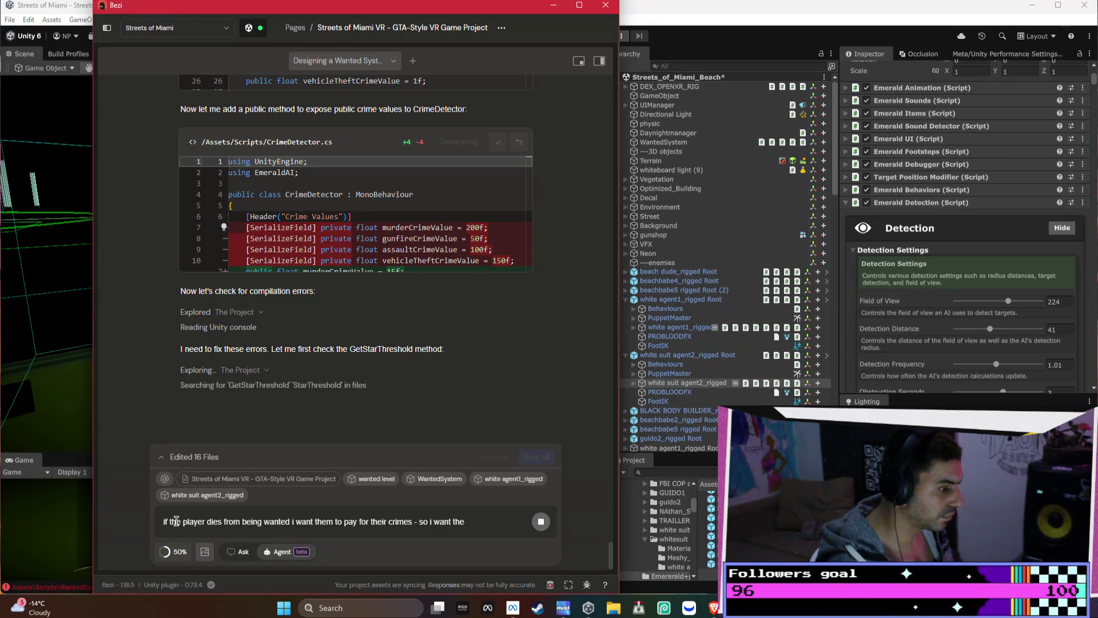
key(BackSpace)
key(BackSpace)
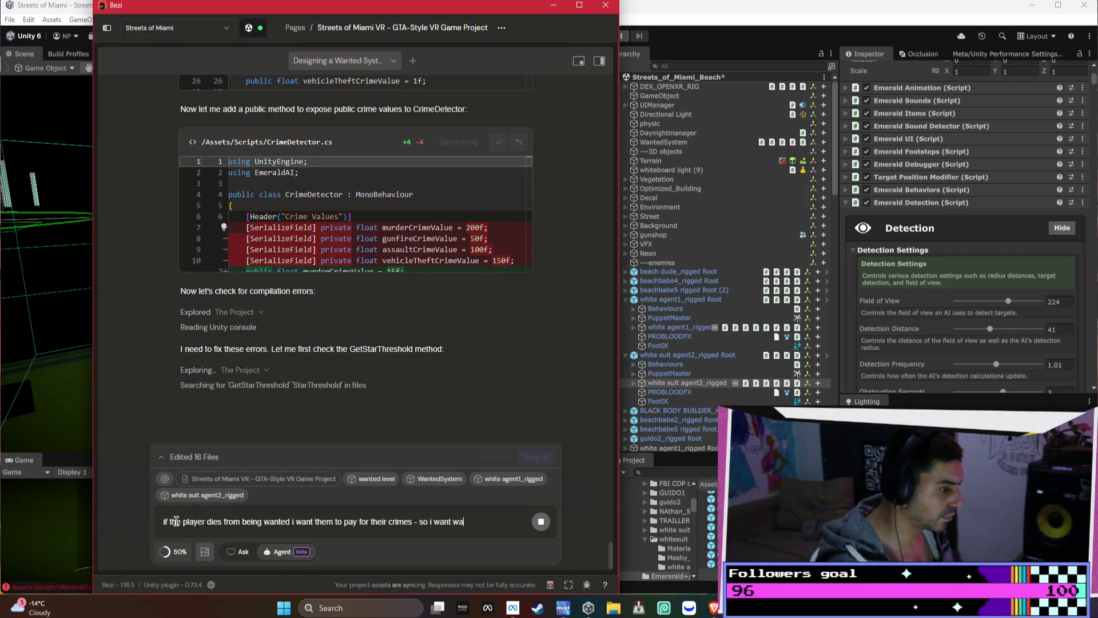
text(y t)
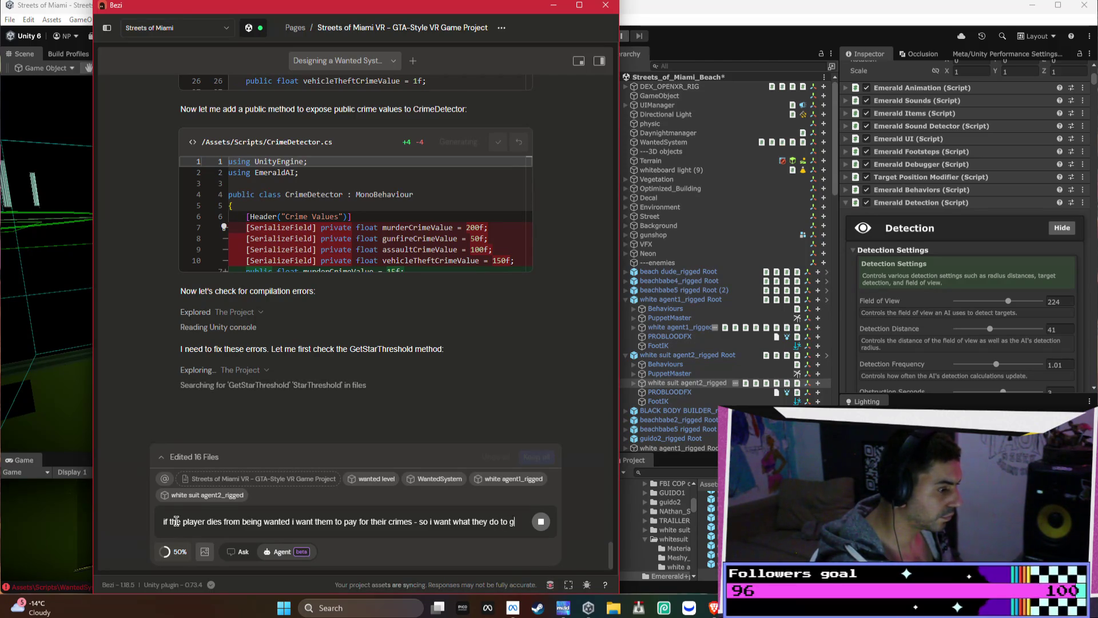
text(gainst their)
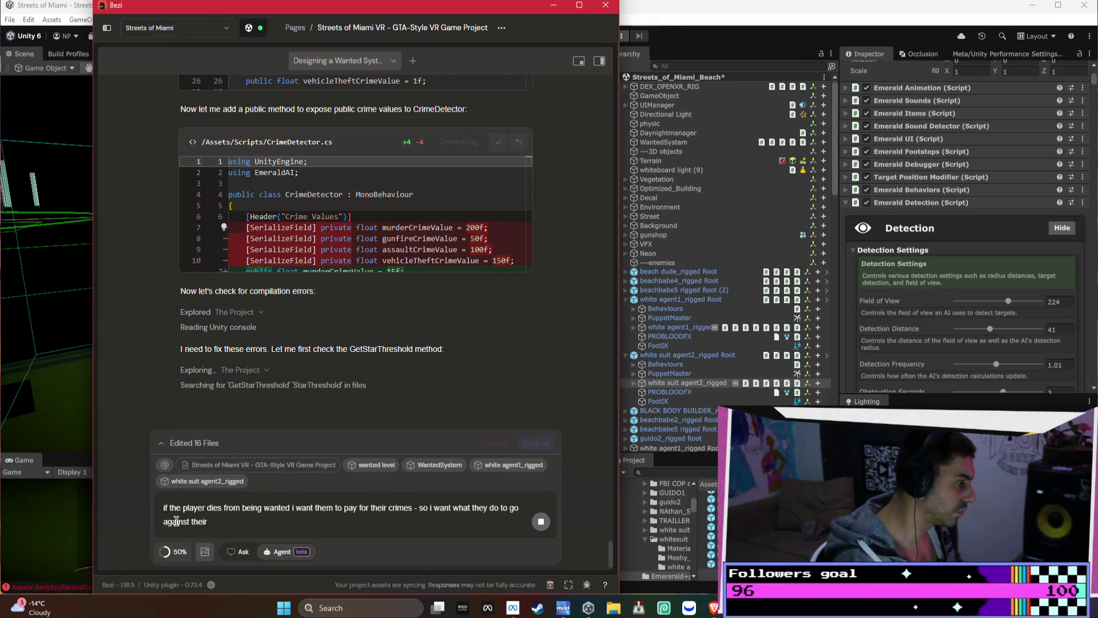
text( money if they )
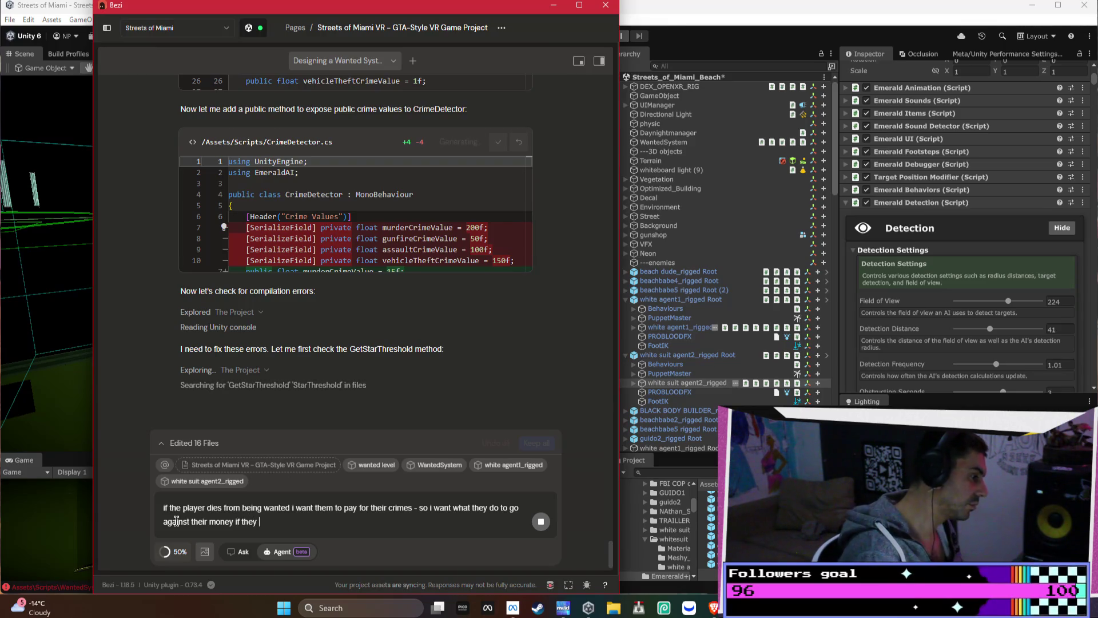
text(die - i want the wanted sy)
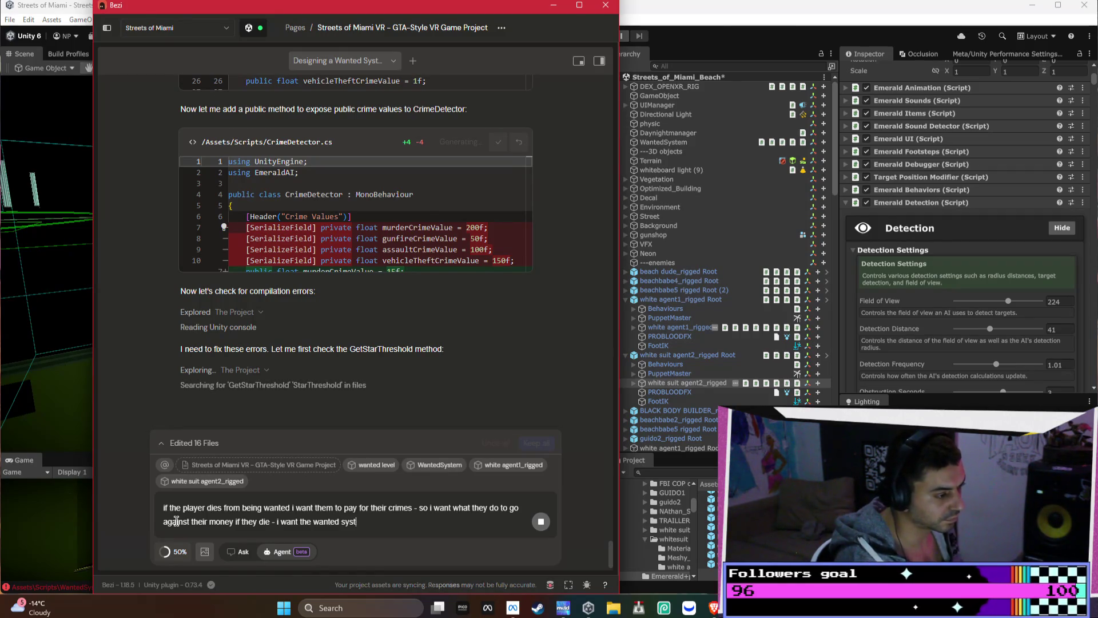
text(s)
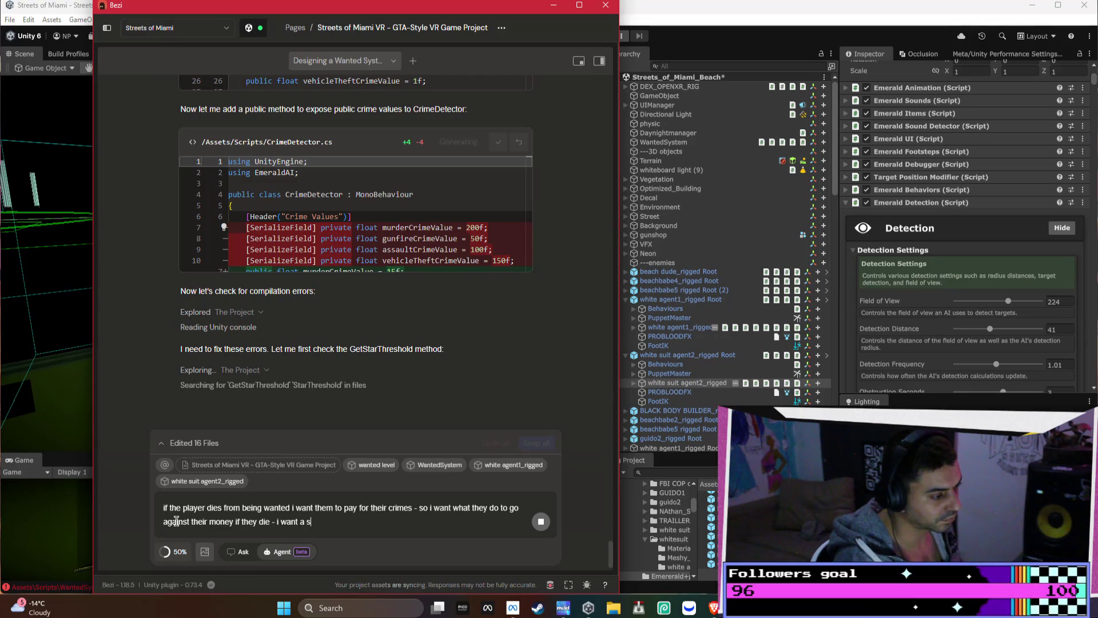
text(ystem to cal)
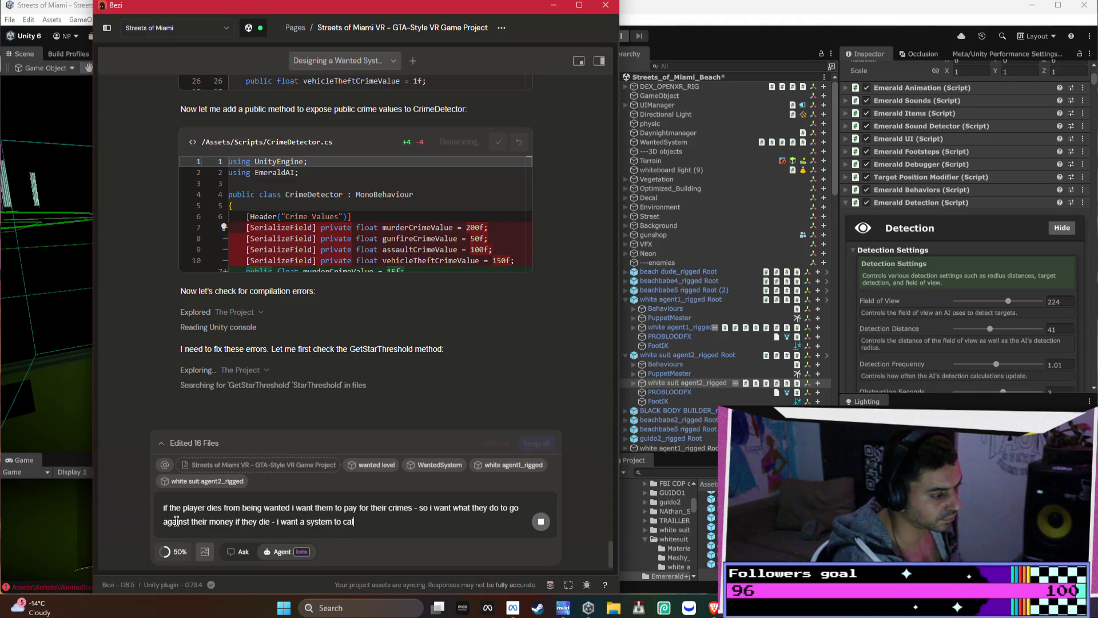
text(culate this with the wante)
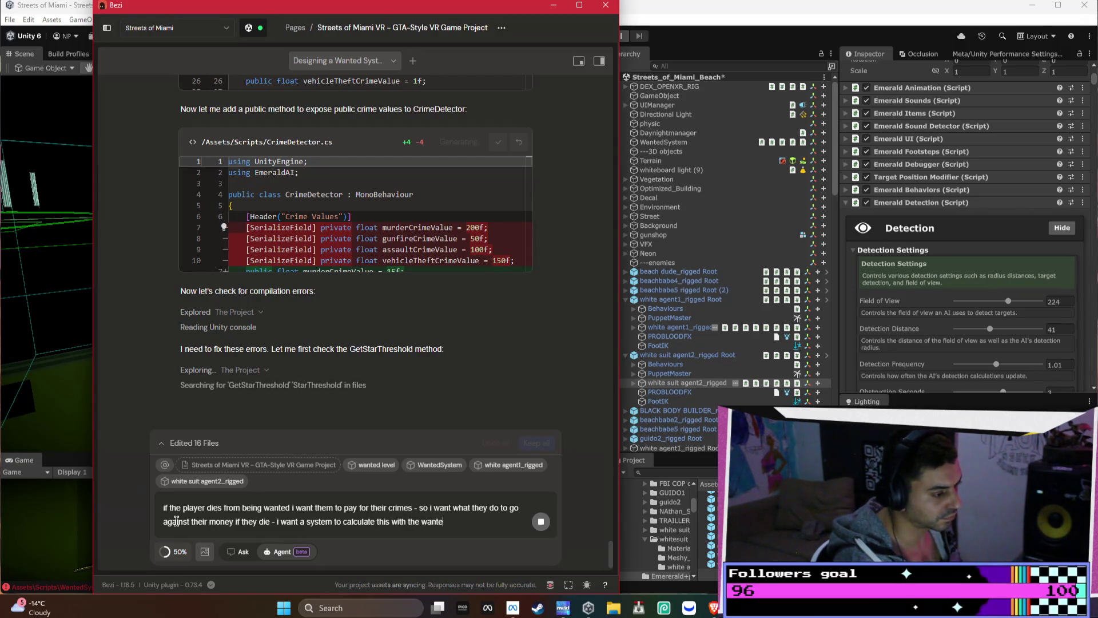
text(d system and)
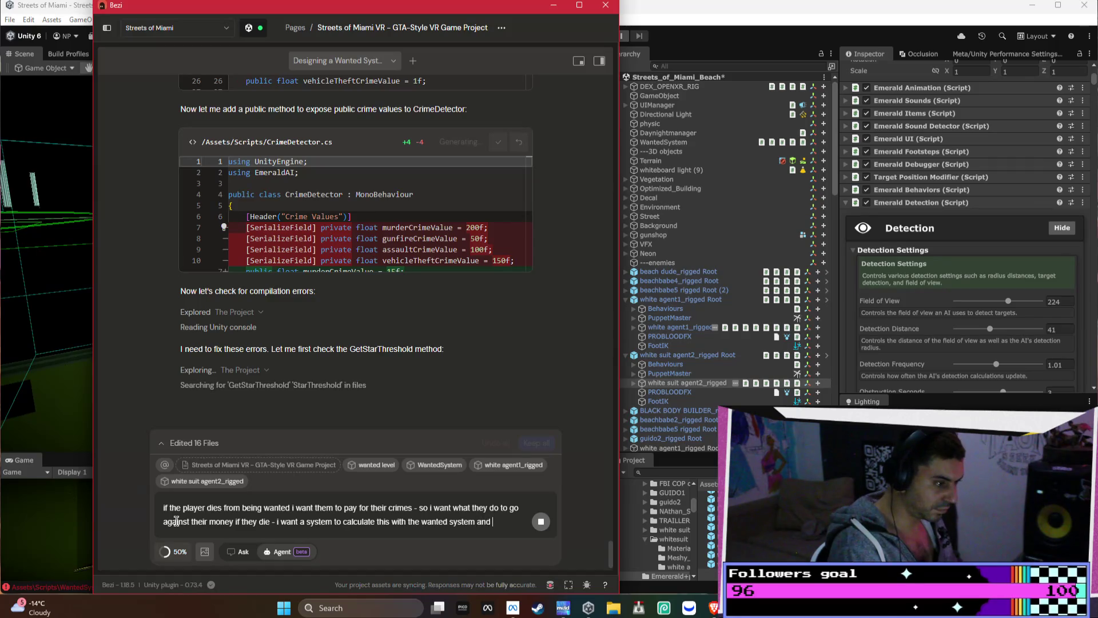
text(aye)
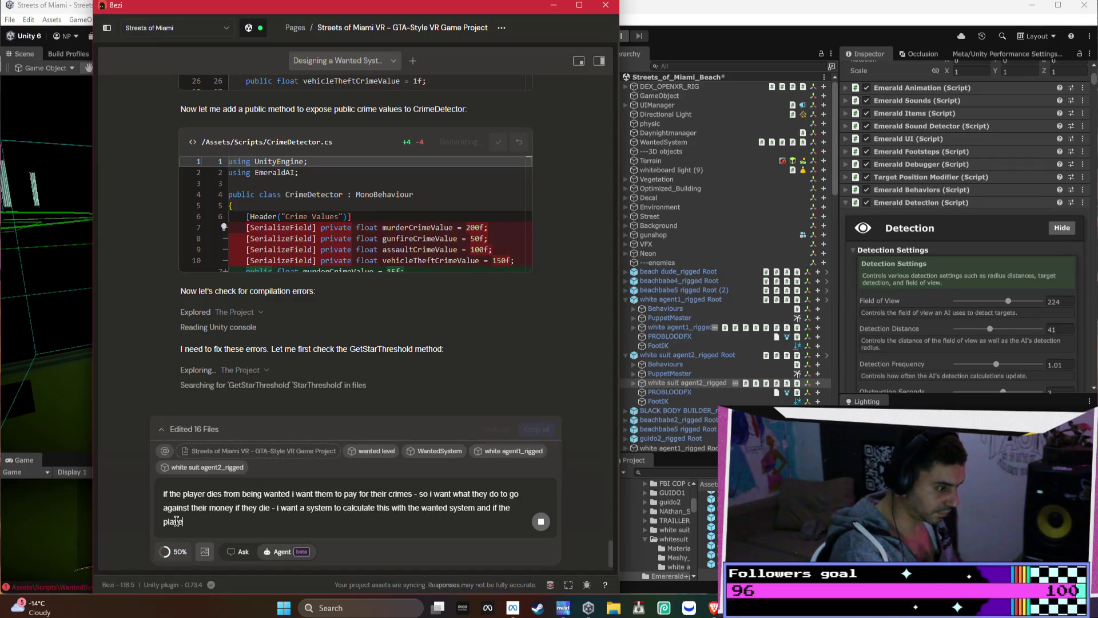
text(r manages to get away / hid)
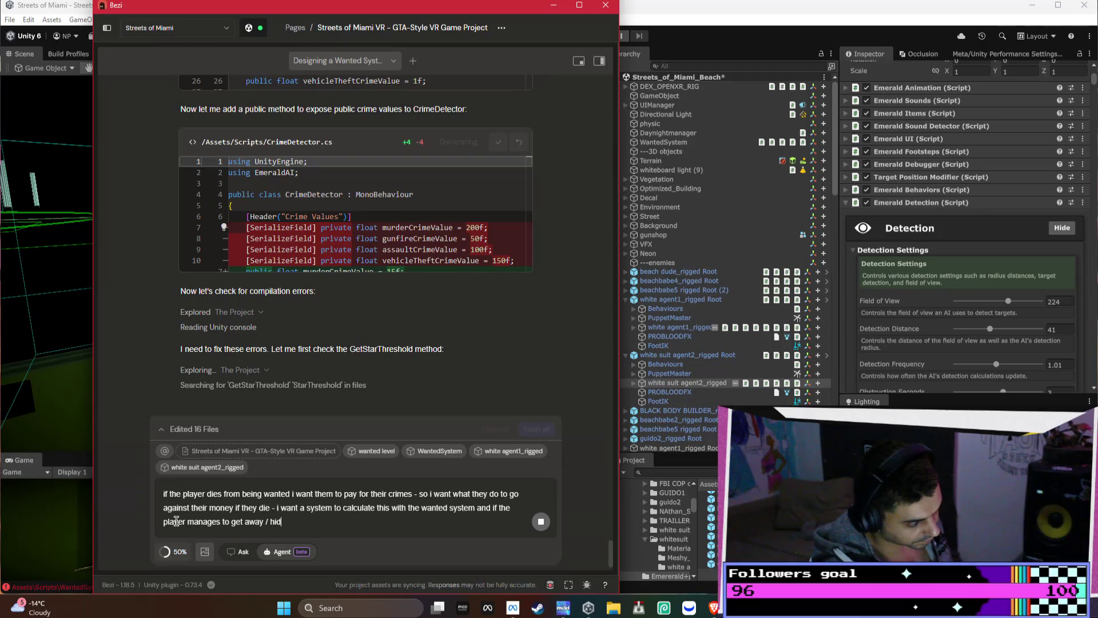
text( e than it will go)
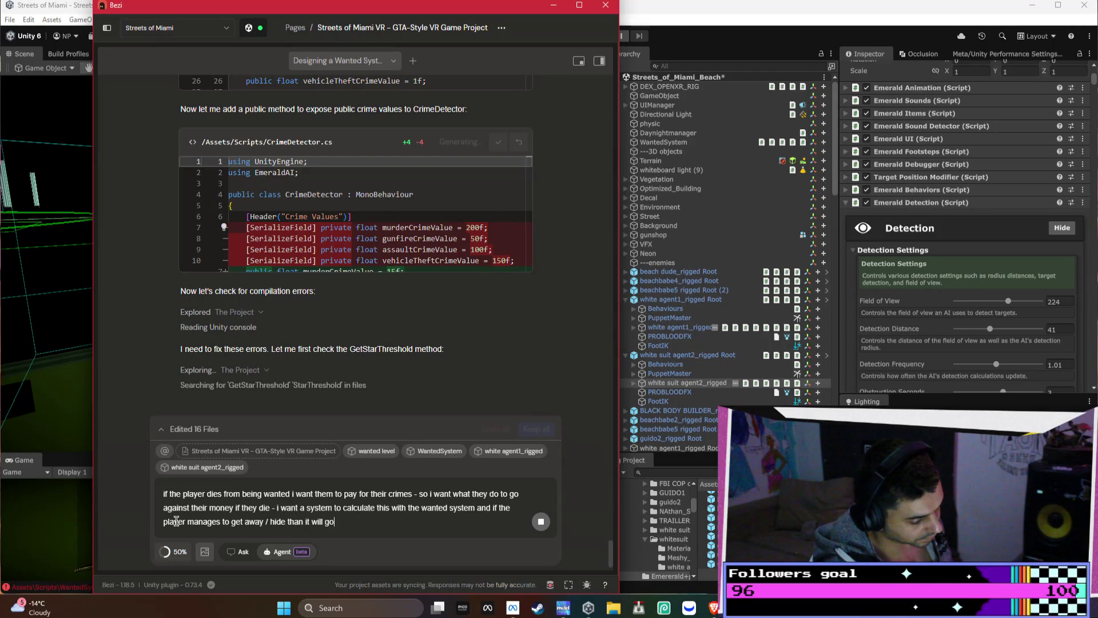
text(thei)
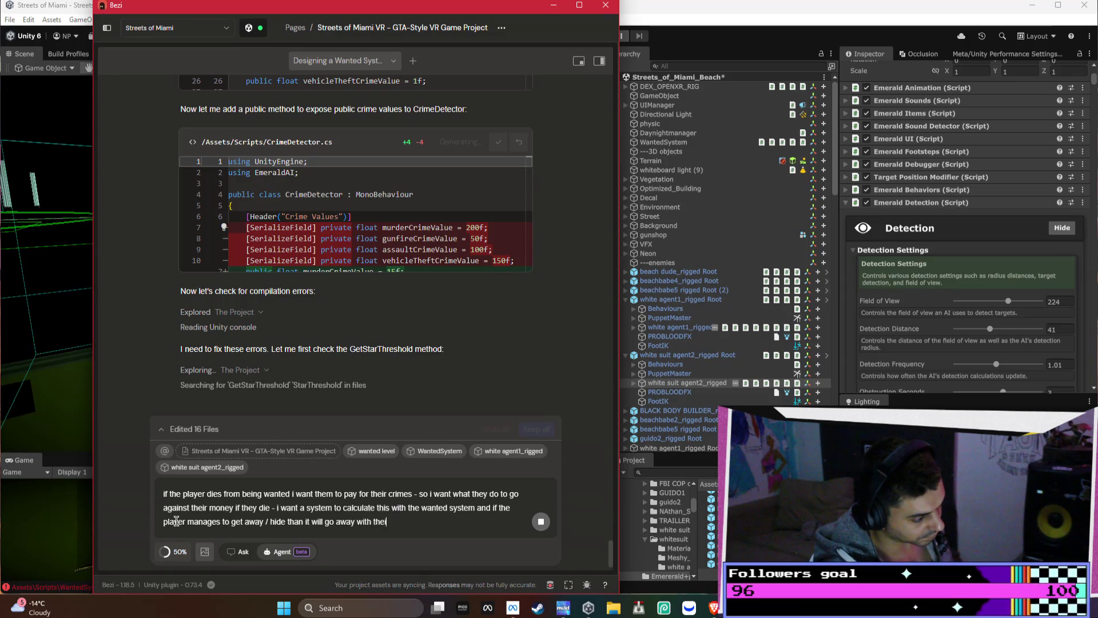
text(vel...)
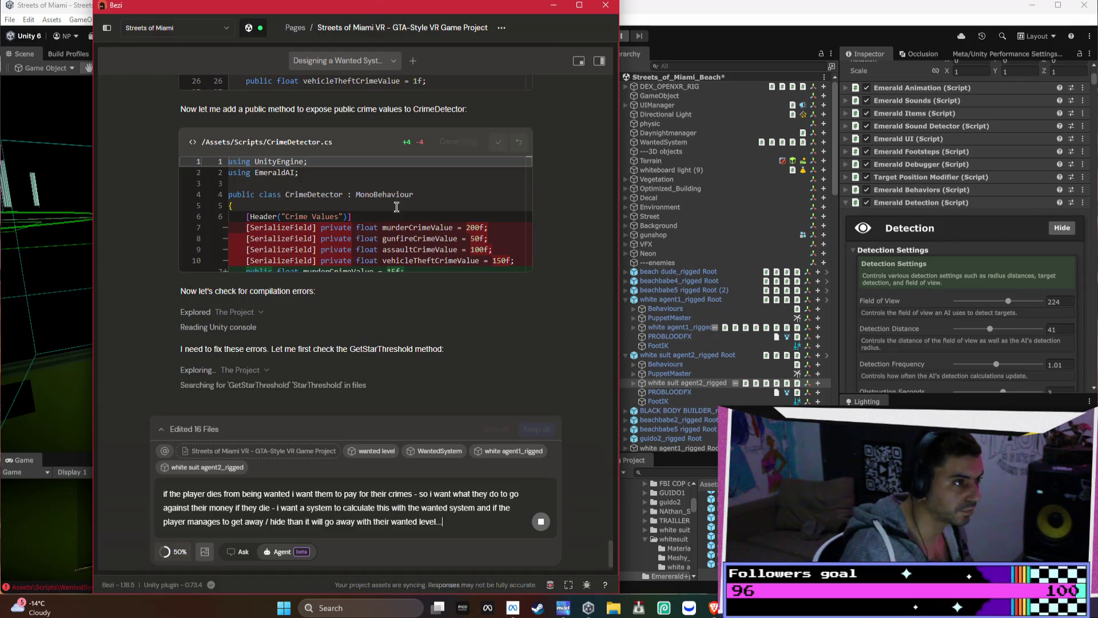
Open the Obscure YouTube Horrors video from the home feed and place its window on the right
mouse_move(713, 610)
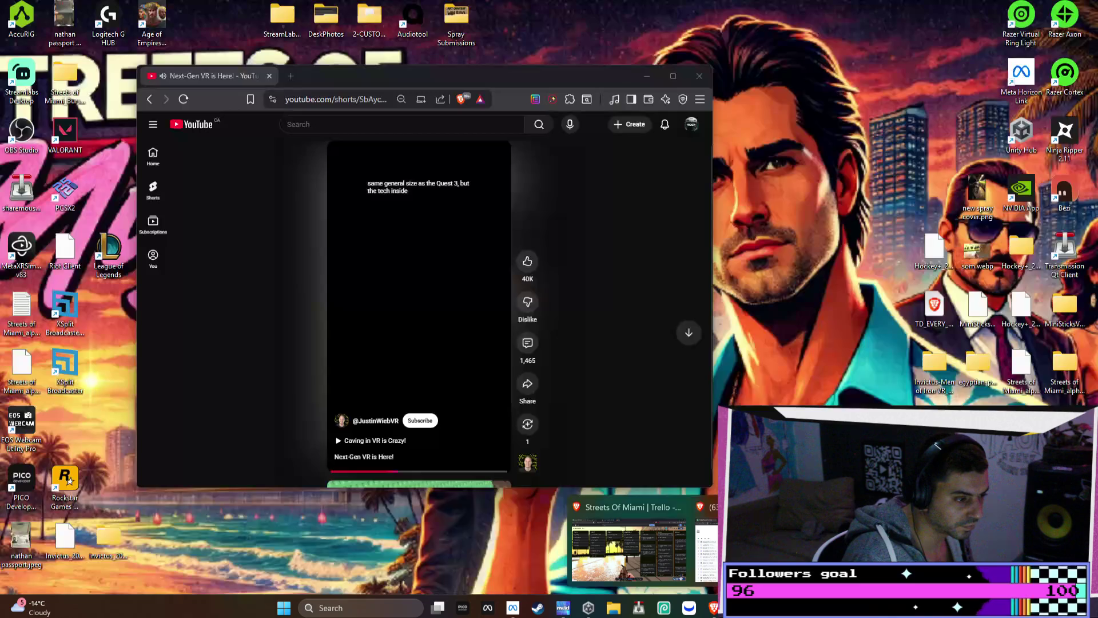
click(638, 523)
click(150, 99)
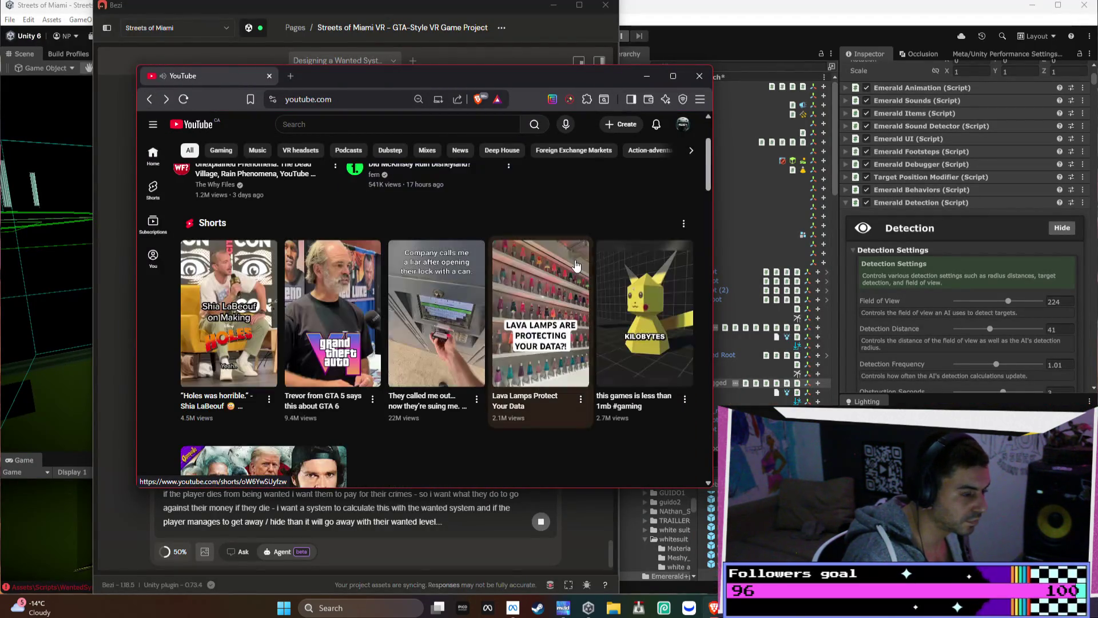
scroll(582, 268, down, 2)
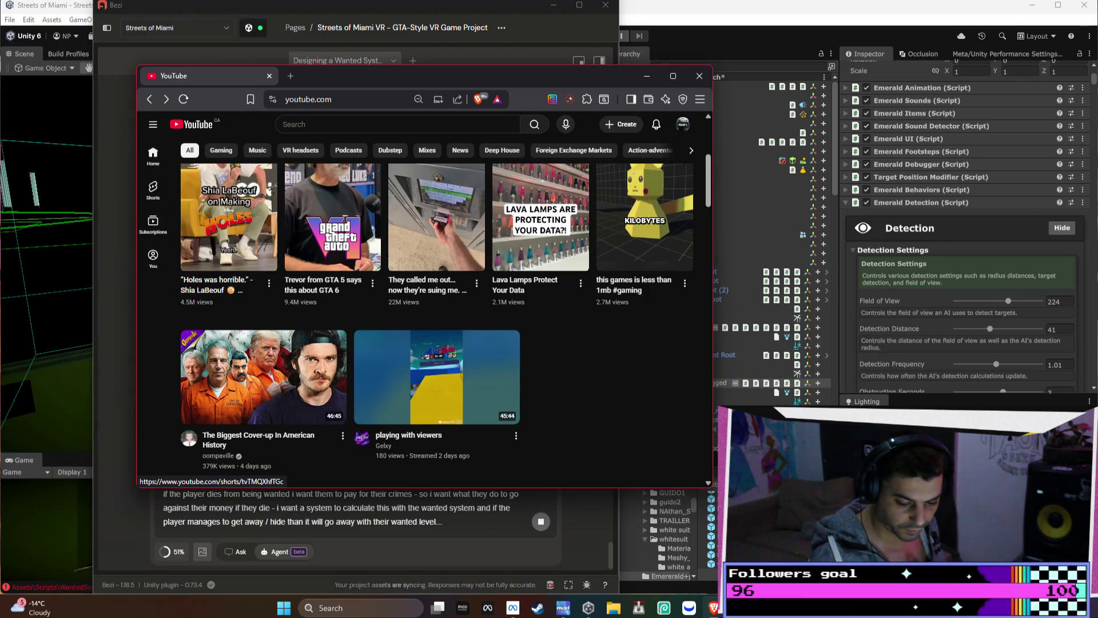
mouse_move(590, 207)
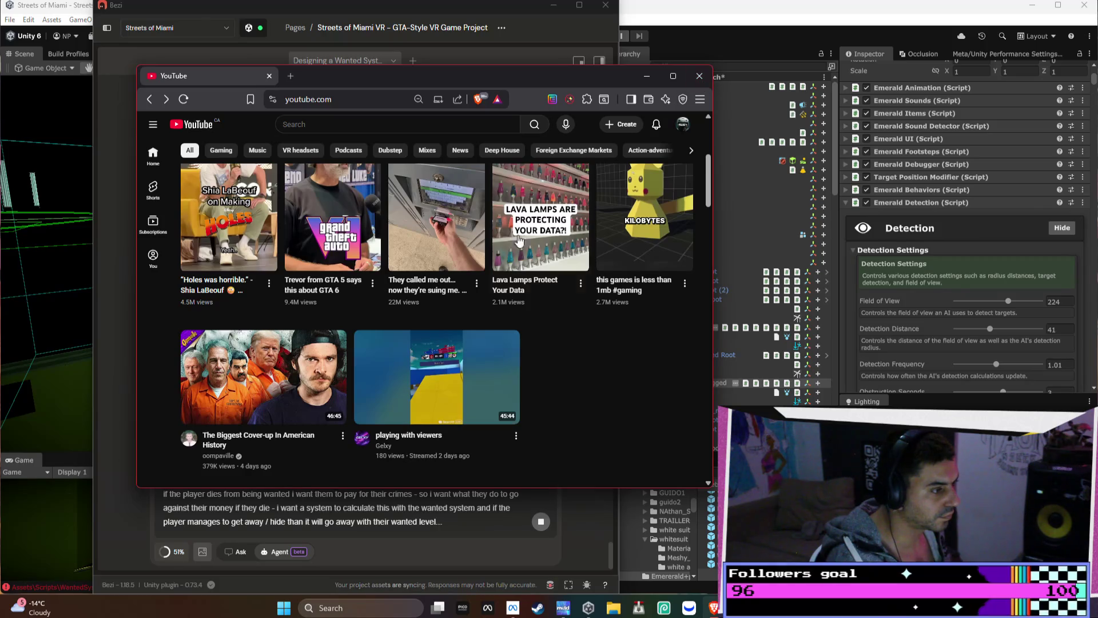
scroll(495, 254, down, 5)
scroll(495, 254, down, 4)
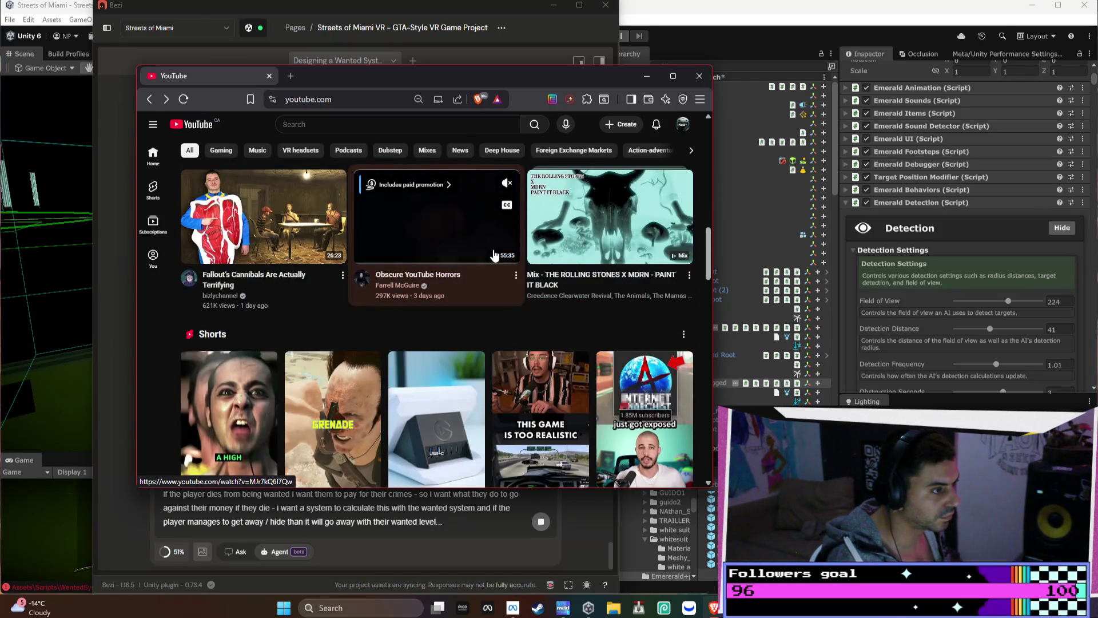
click(466, 249)
mouse_move(578, 74)
mouse_down()
mouse_move(686, 312)
mouse_move(1004, 200)
mouse_move(978, 60)
mouse_up()
click(447, 252)
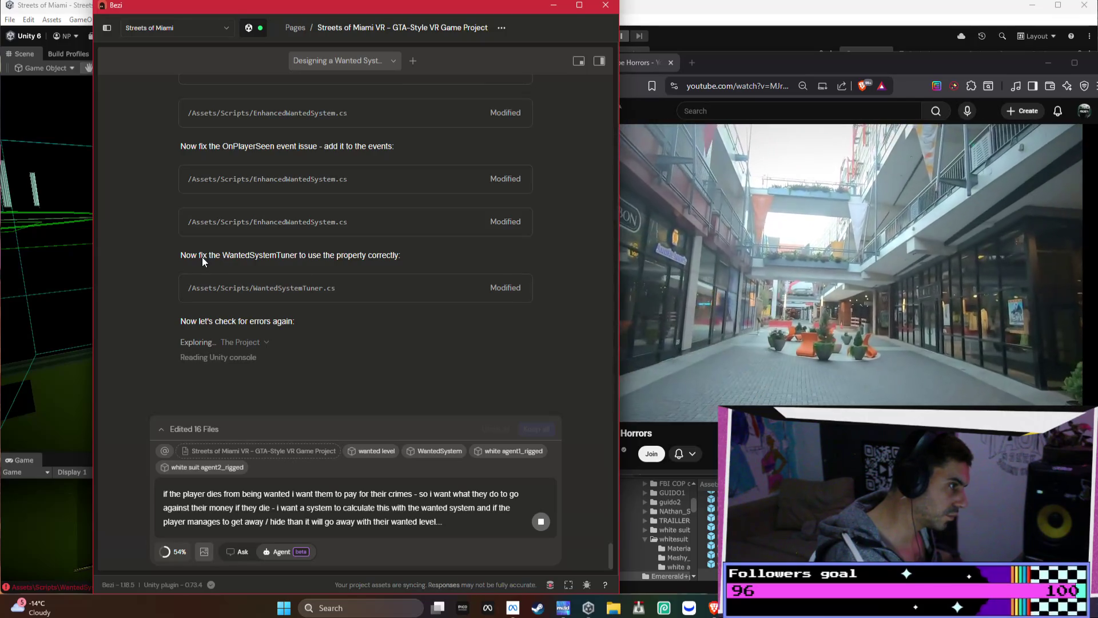
Scroll up the Bezi chat to review the fixes to EnhancedWantedSystem.cs and WantedSystemTuner.cs
scroll(261, 277, up, 3)
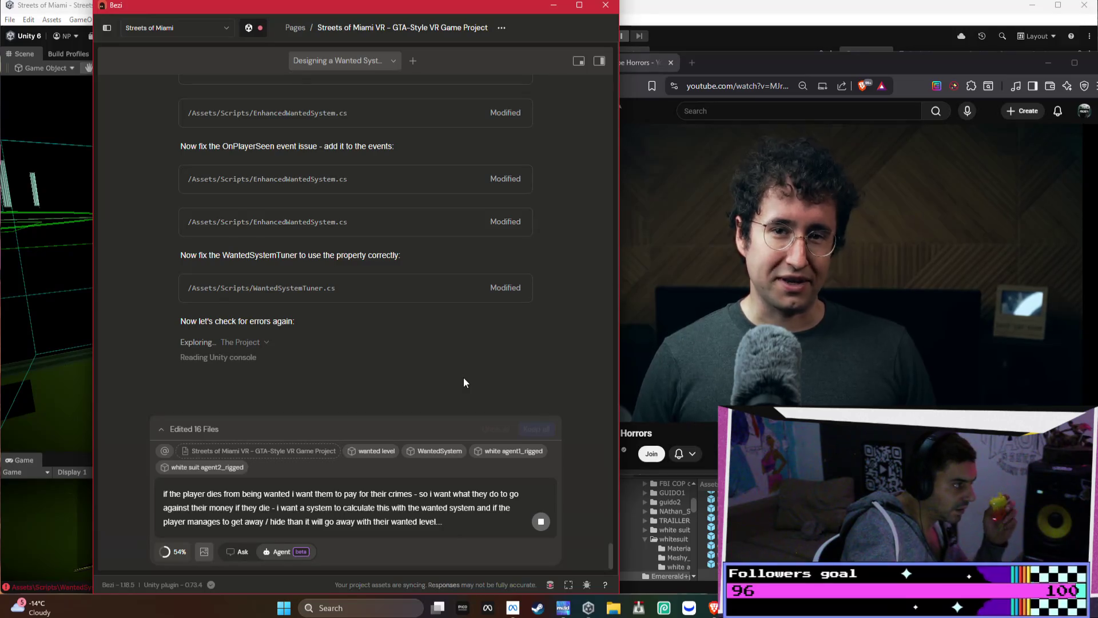
Bring the Obscure YouTube Horrors video to the front and pause it
click(784, 379)
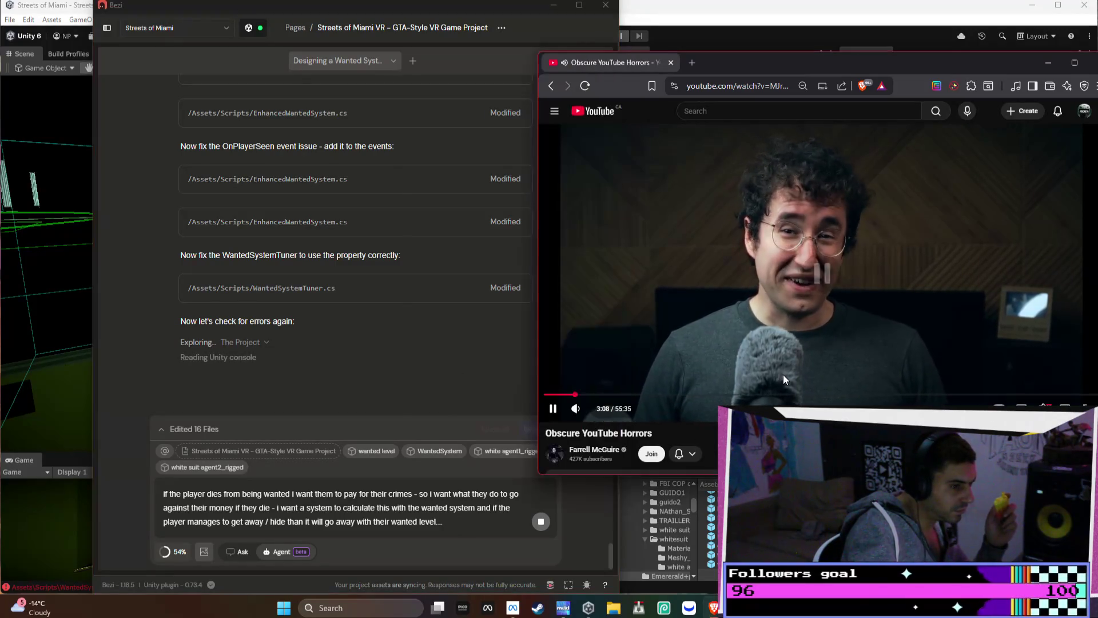
Skip the YouTube video to about 4:37, resume playback, and shift its window left
click(584, 396)
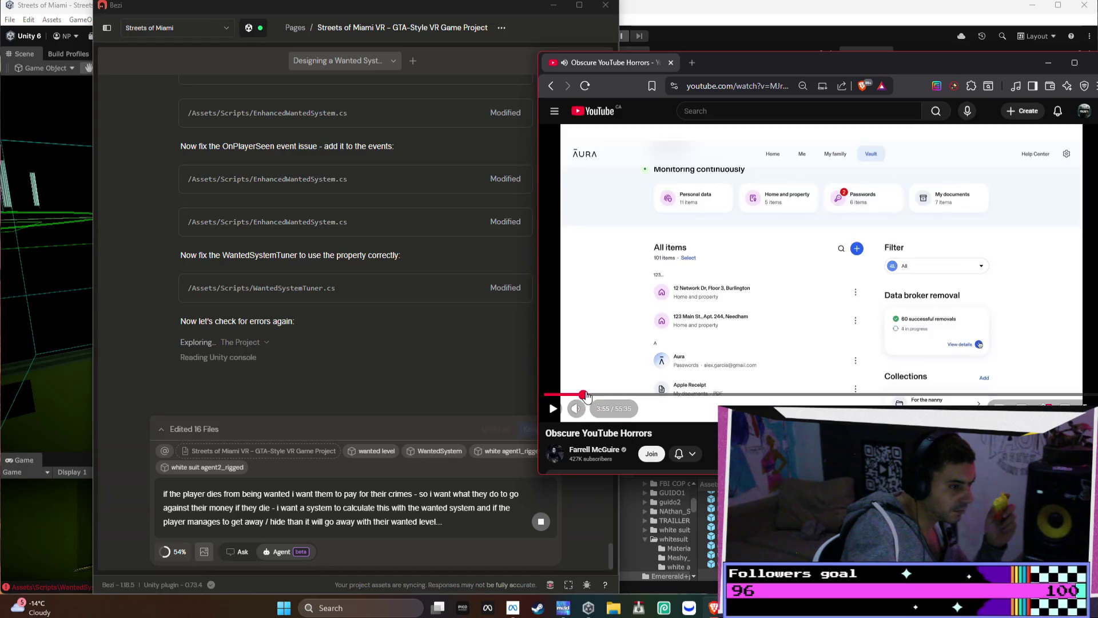
click(593, 397)
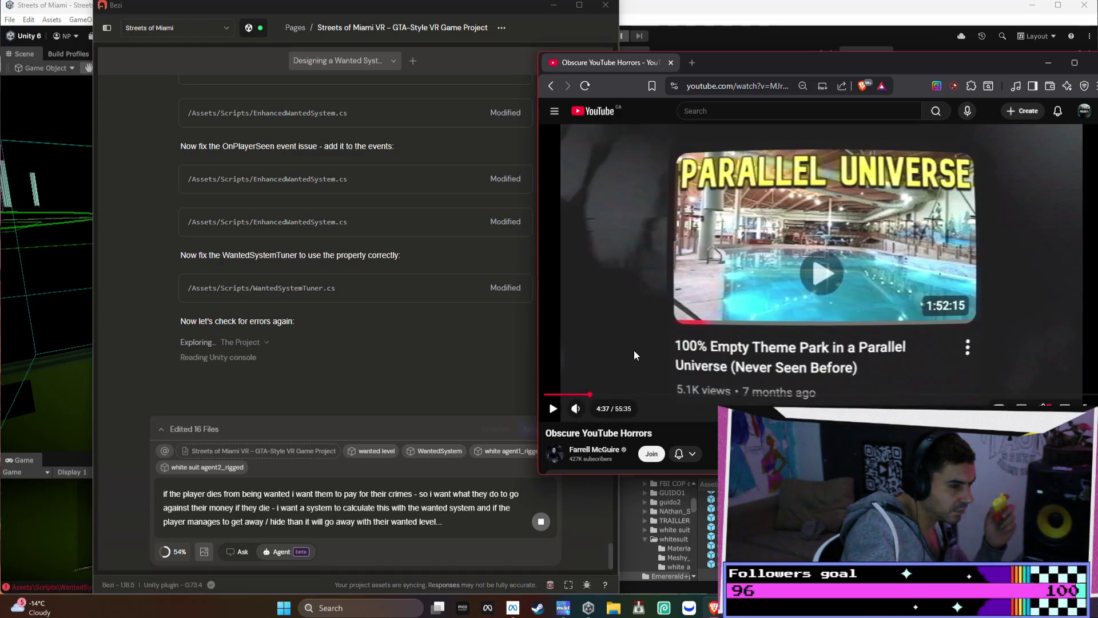
click(633, 350)
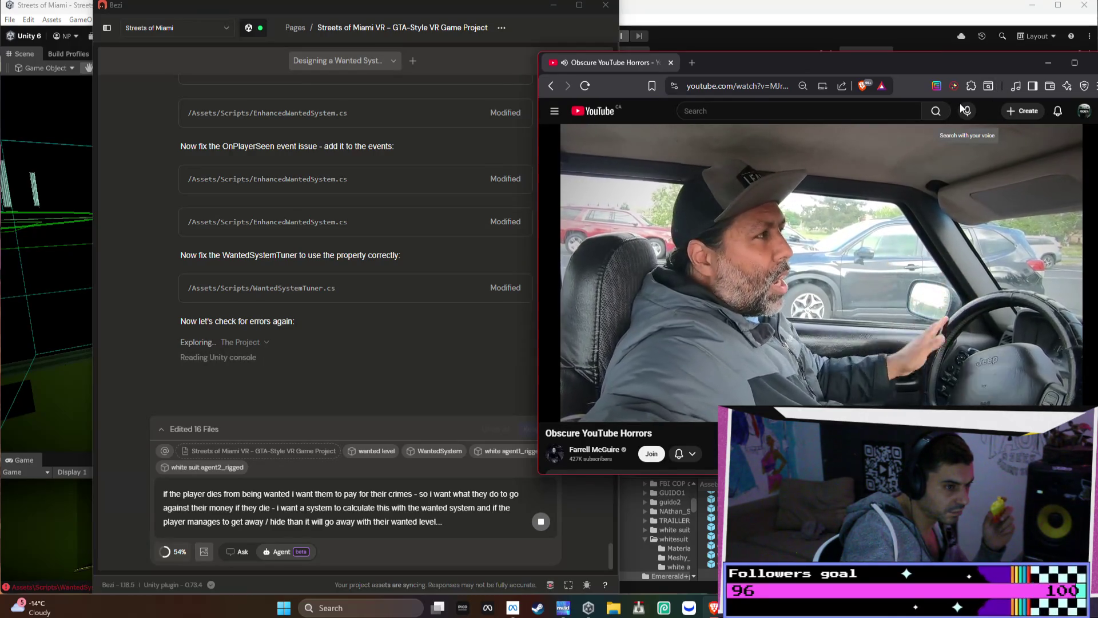
drag(943, 57, 823, 64)
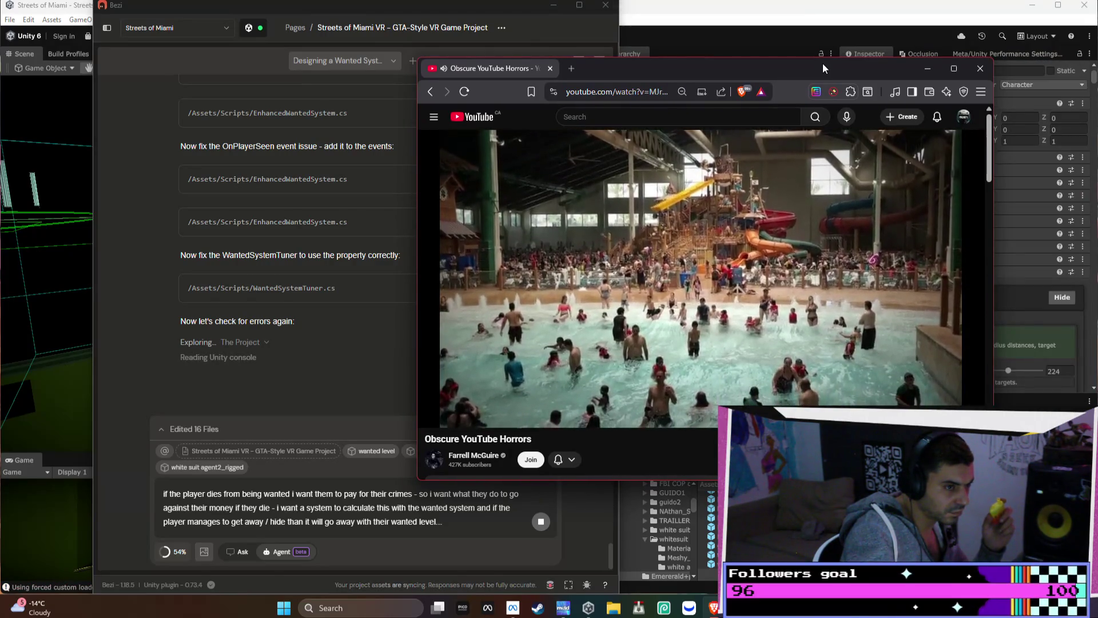
Move the video window right and down, narrow it from the left, and make it taller
mouse_move(823, 68)
mouse_down()
mouse_move(936, 106)
mouse_move(908, 104)
mouse_move(925, 106)
mouse_up()
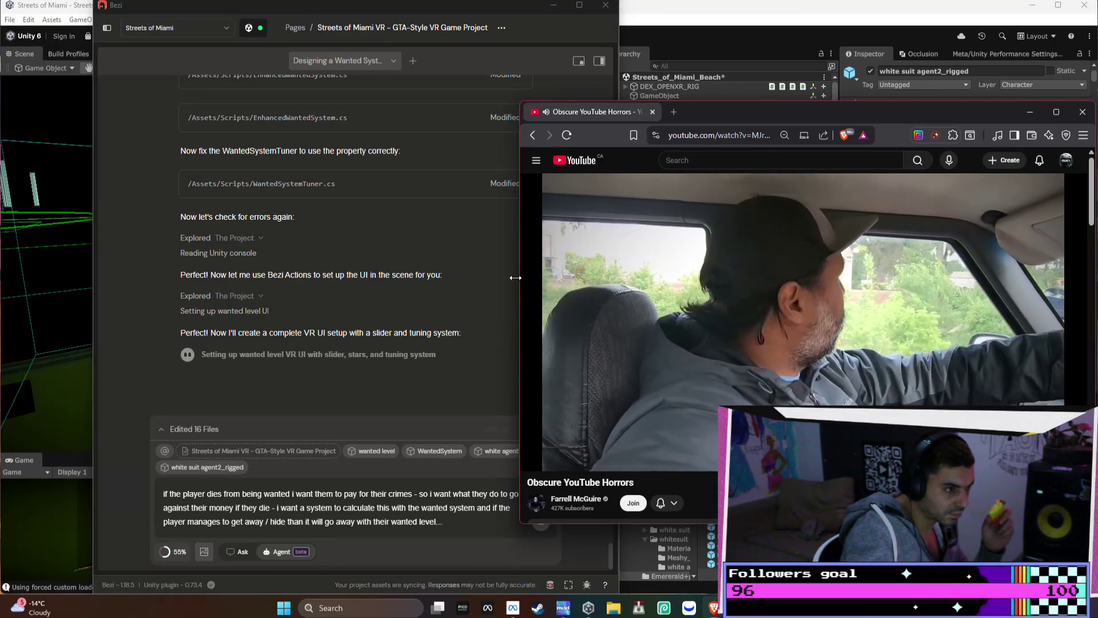
drag(515, 277, 577, 277)
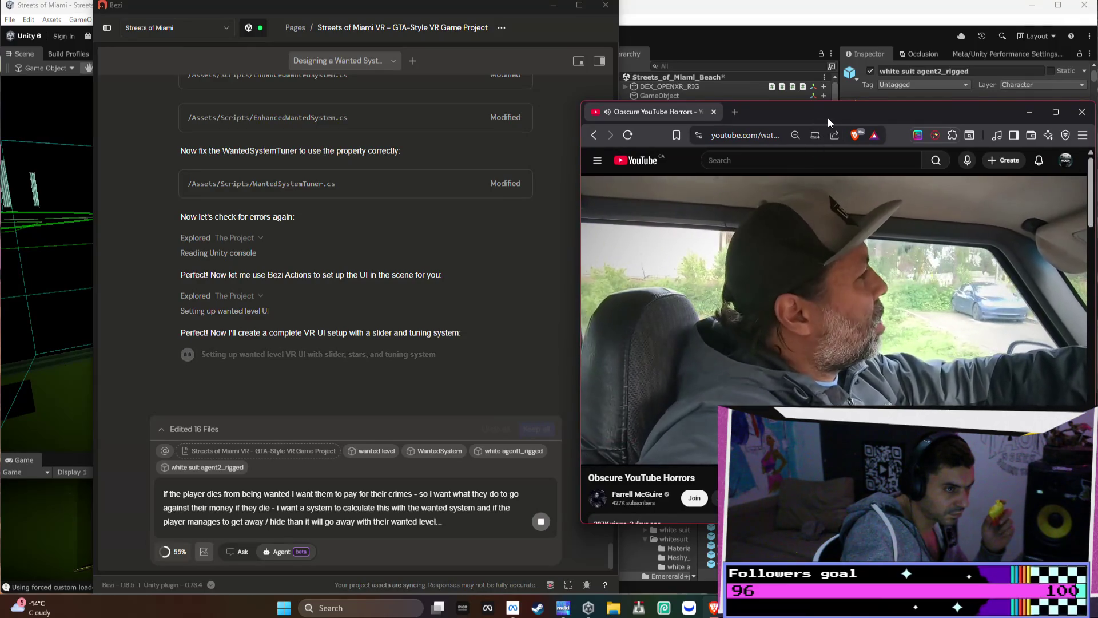
drag(832, 102, 841, 57)
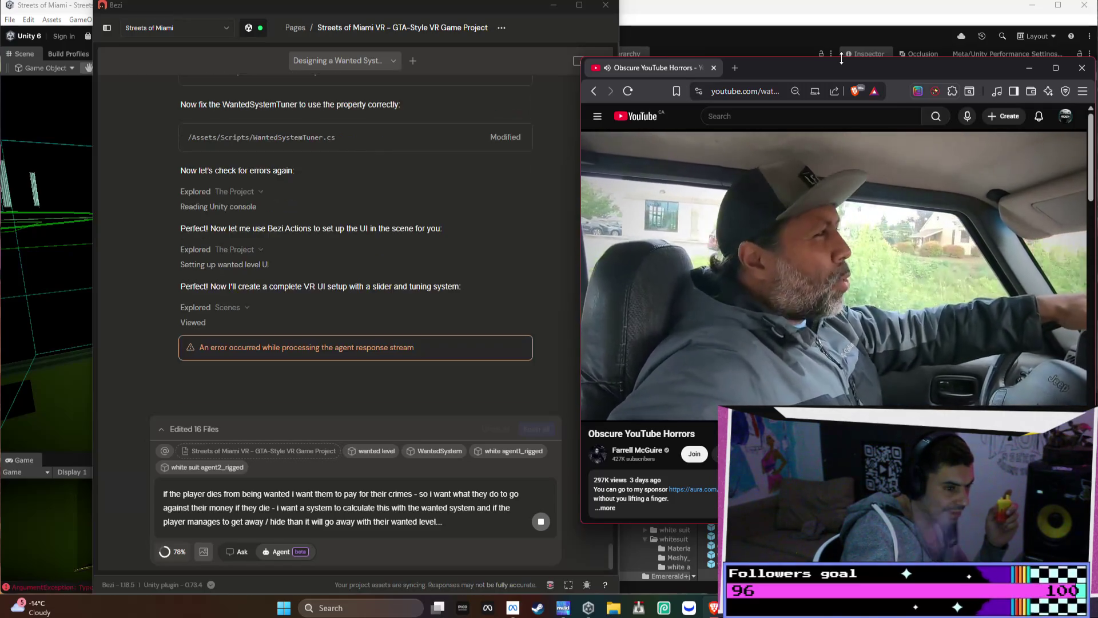
Bring Bezi to the front and retry the agent's failed response after the stream error
click(525, 321)
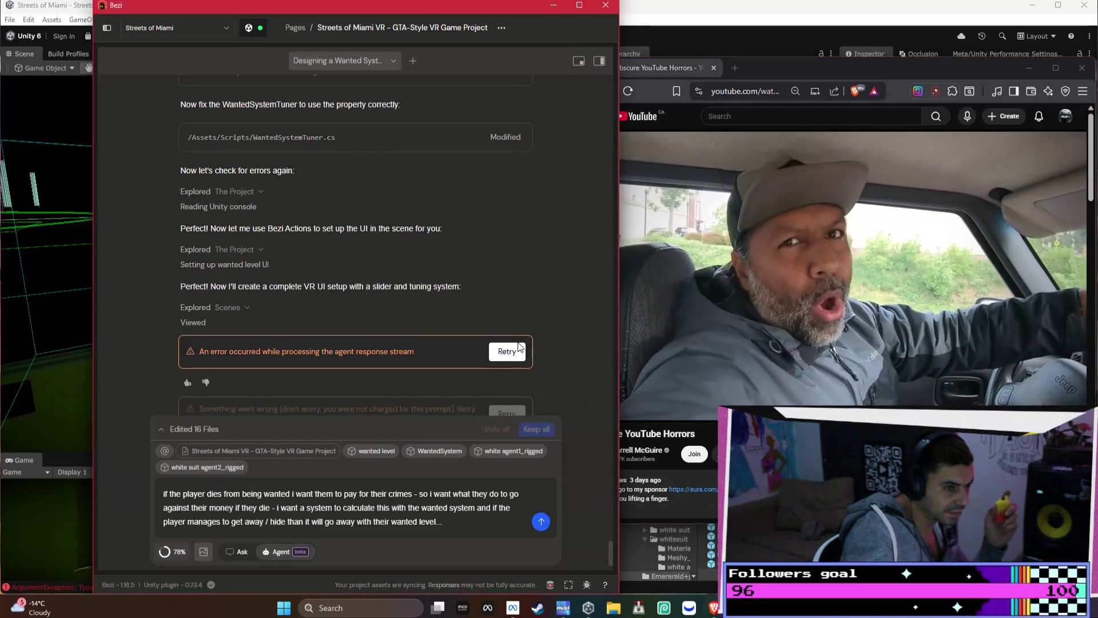
click(515, 346)
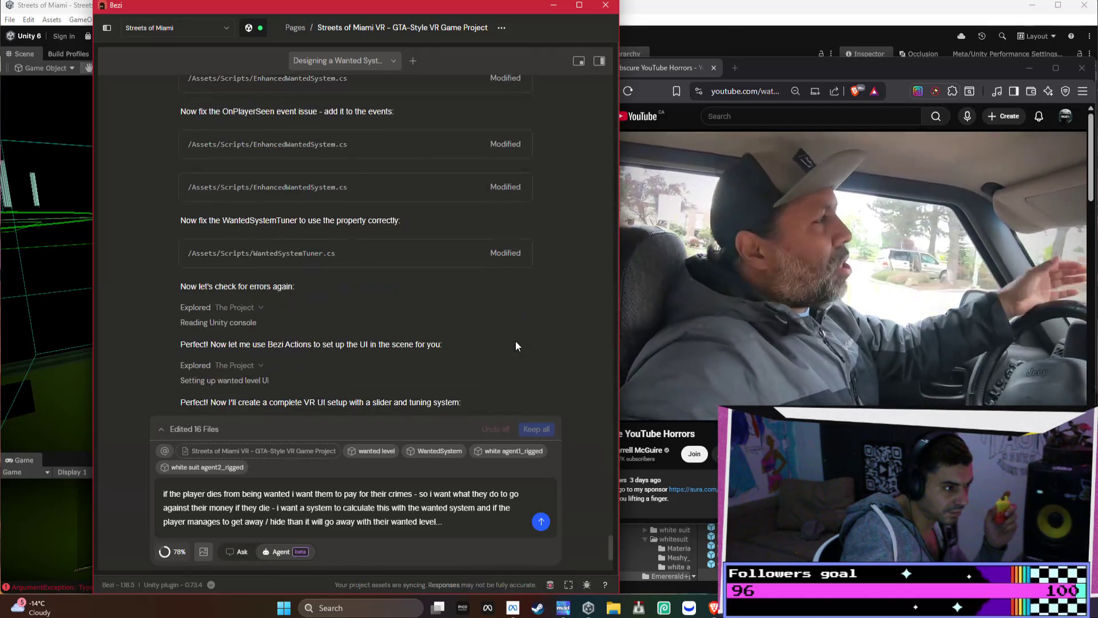
click(448, 520)
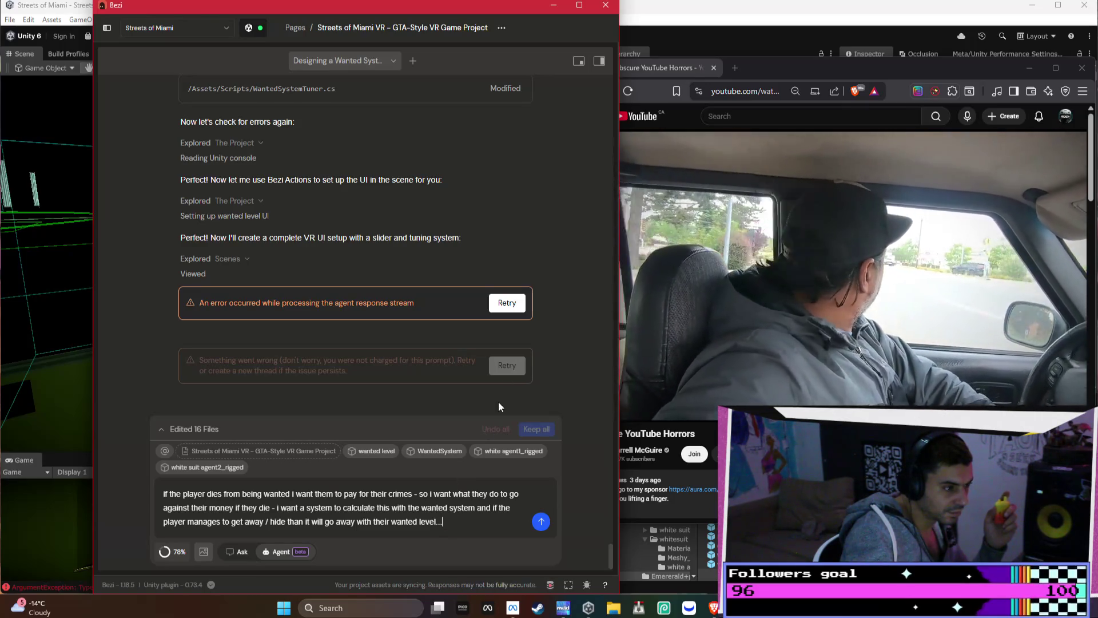
click(510, 302)
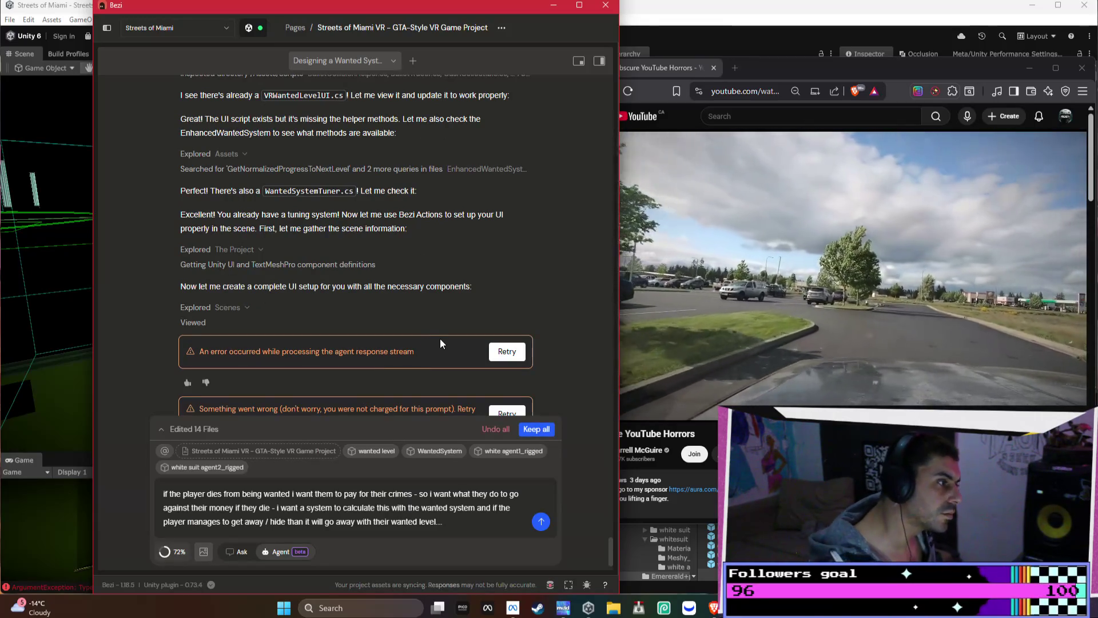
Append the agent's 'complete UI setup with all necessary components' sentence to the earlier request and resubmit
scroll(440, 338, down, 1)
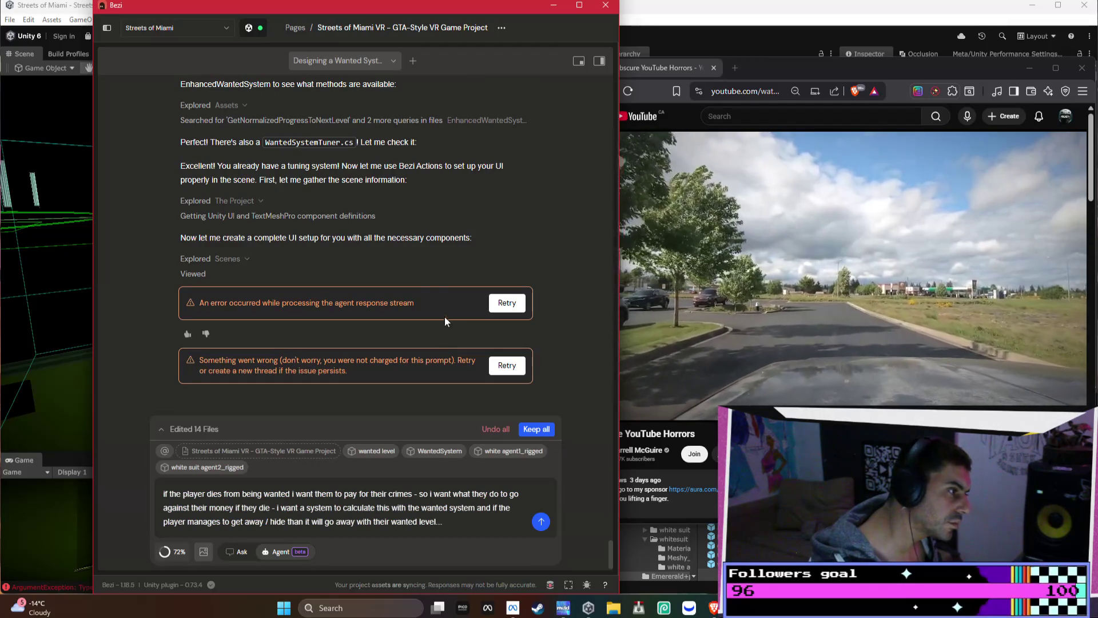
mouse_move(478, 240)
mouse_down()
mouse_move(197, 243)
mouse_move(228, 246)
mouse_up()
key(ctrl+c)
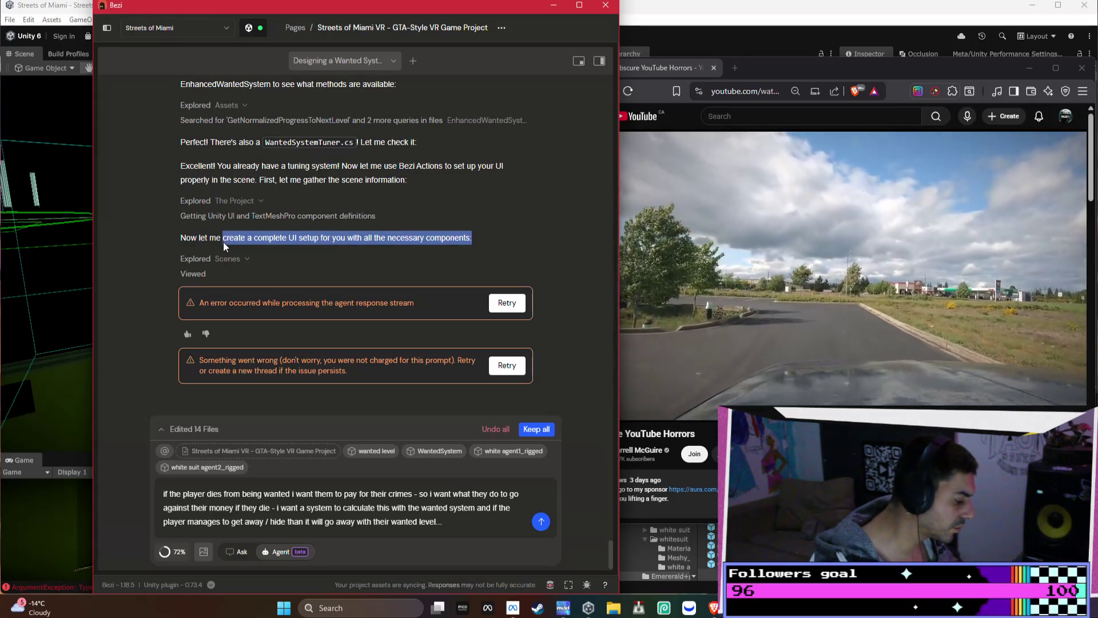
scroll(317, 208, up, 5)
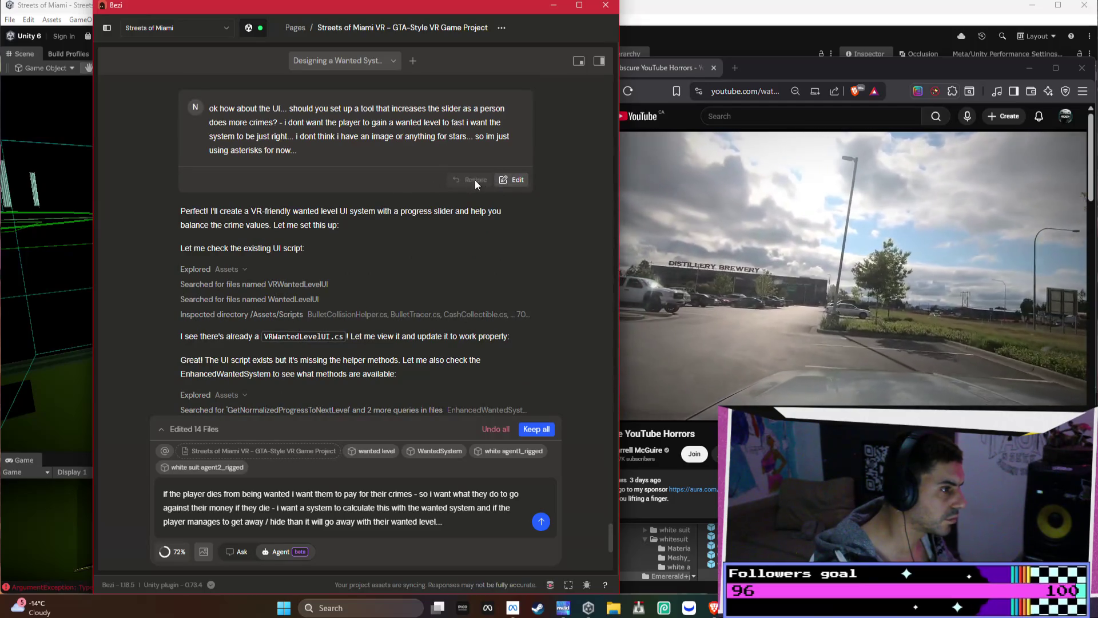
click(514, 180)
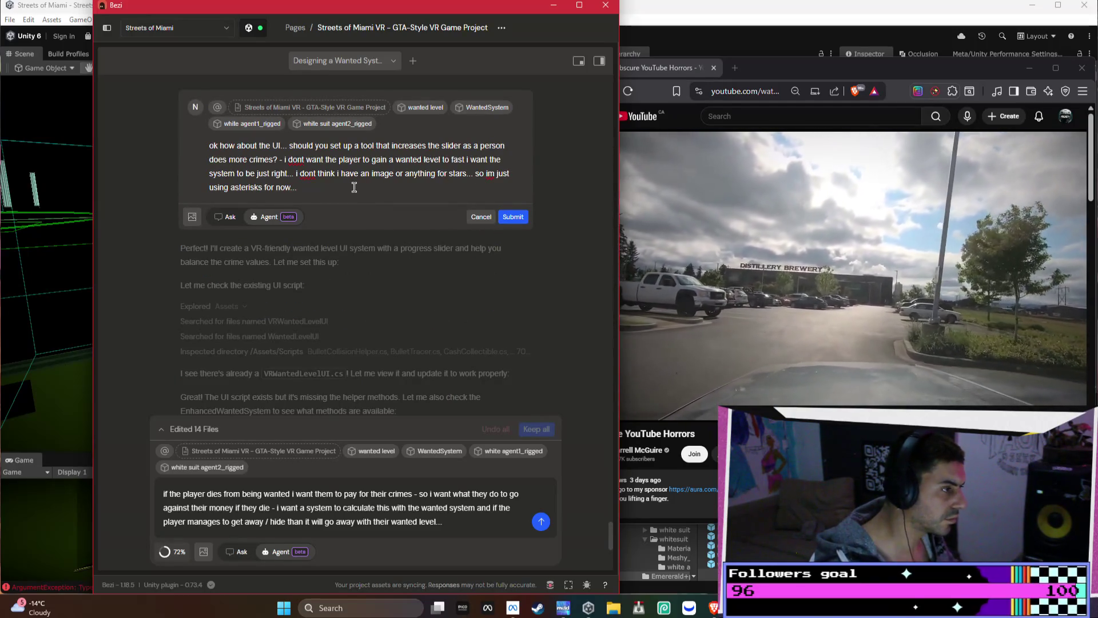
key(ctrl+v)
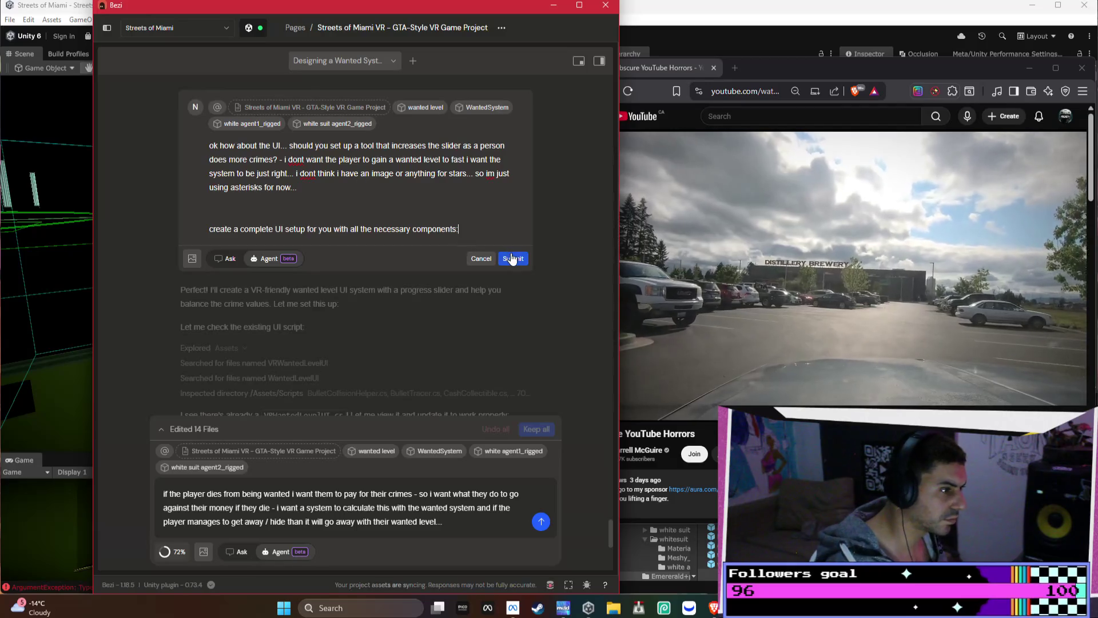
click(513, 258)
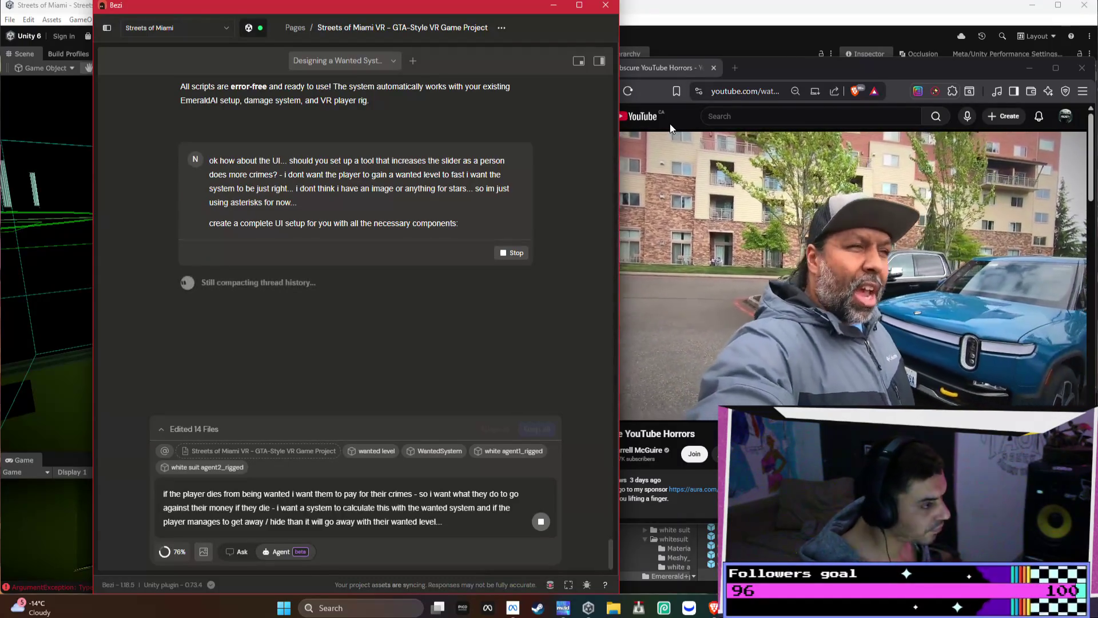
Raise the YouTube video window while Bezi compacts thread history
click(854, 372)
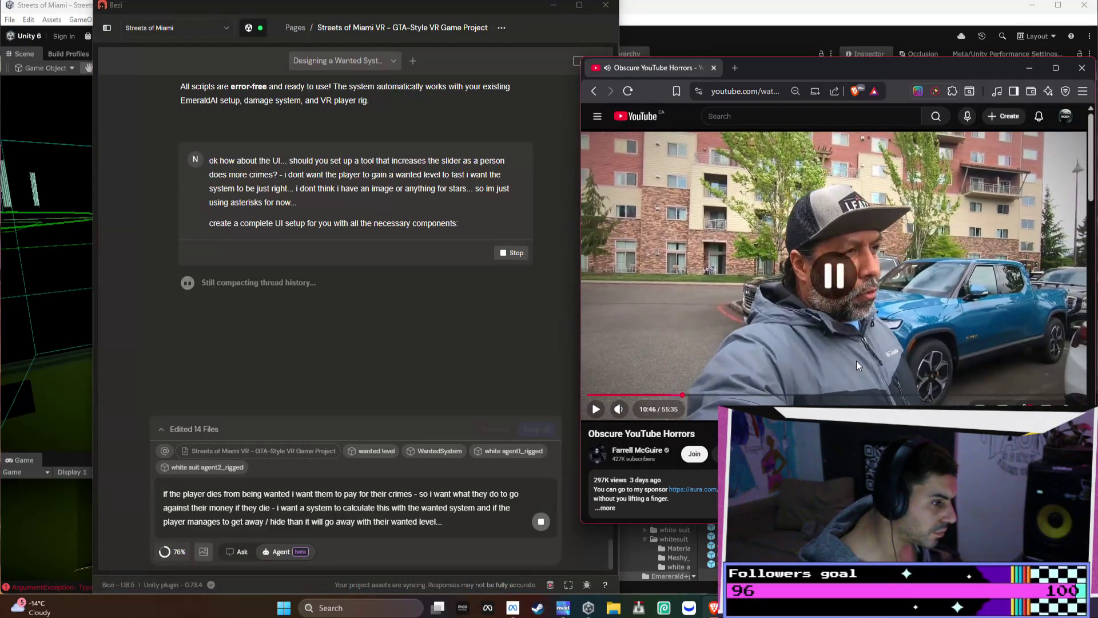
Skip the YouTube video ahead, then rewind it back to around 10:19
key(Right)
key(Right)
key(Right)
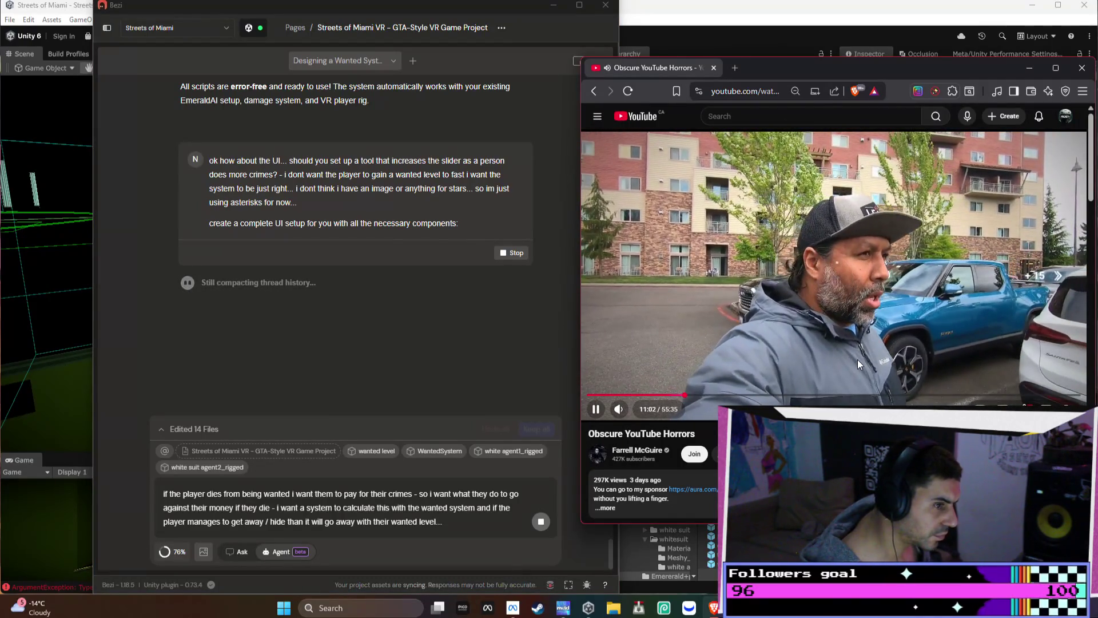
key(Right)
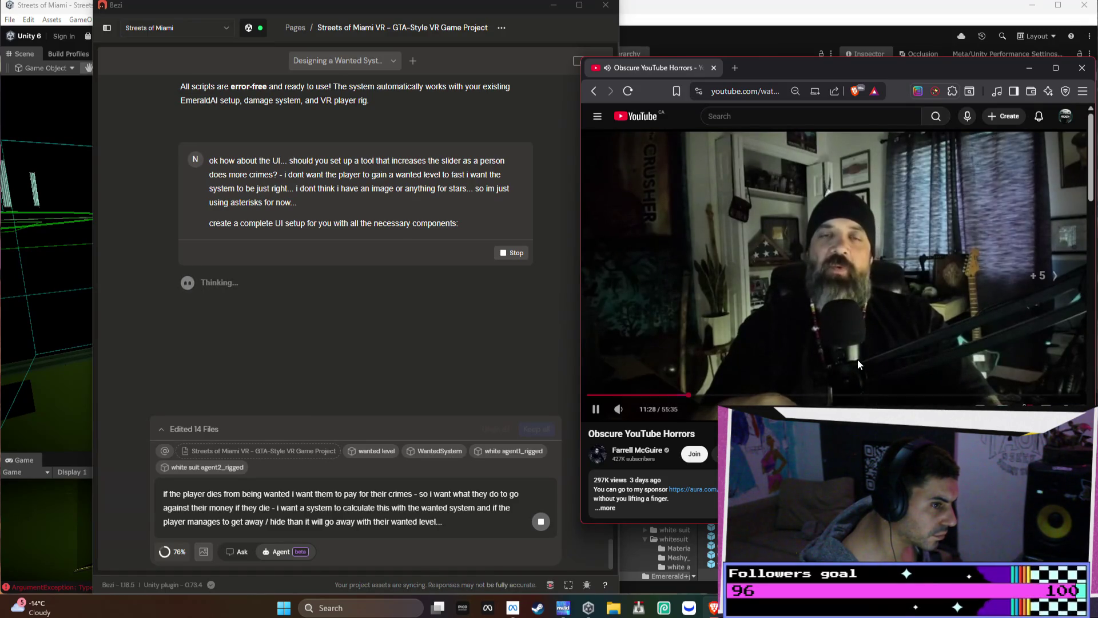
key(Right)
key(Right)
key(Right)
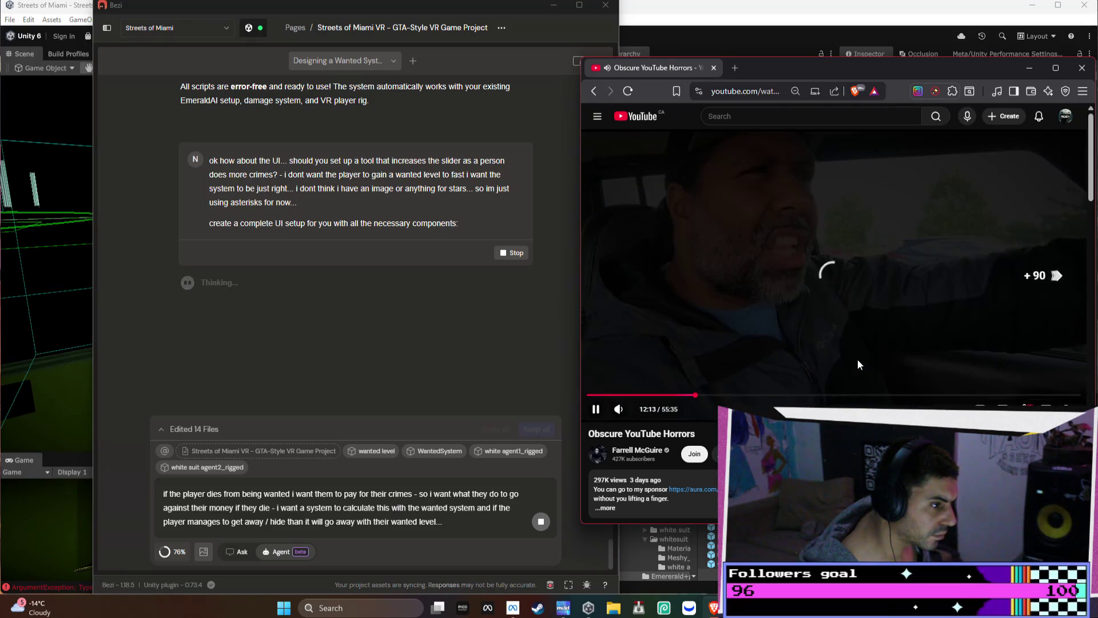
key(Right)
key(Right)
key(Right)
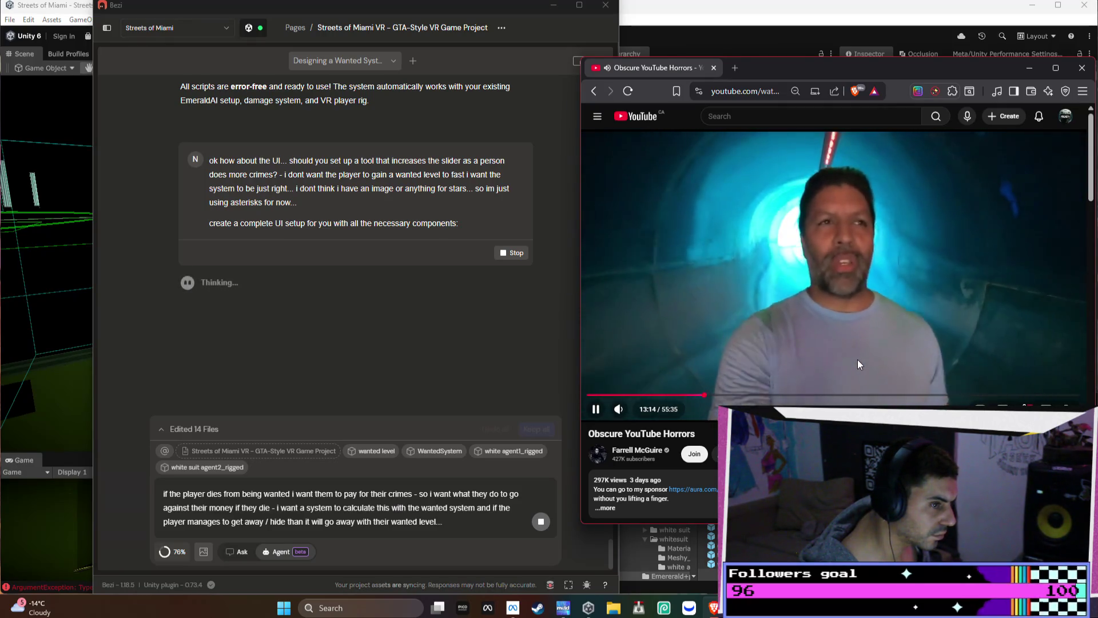
key(Left)
key(Left)
key(Left)
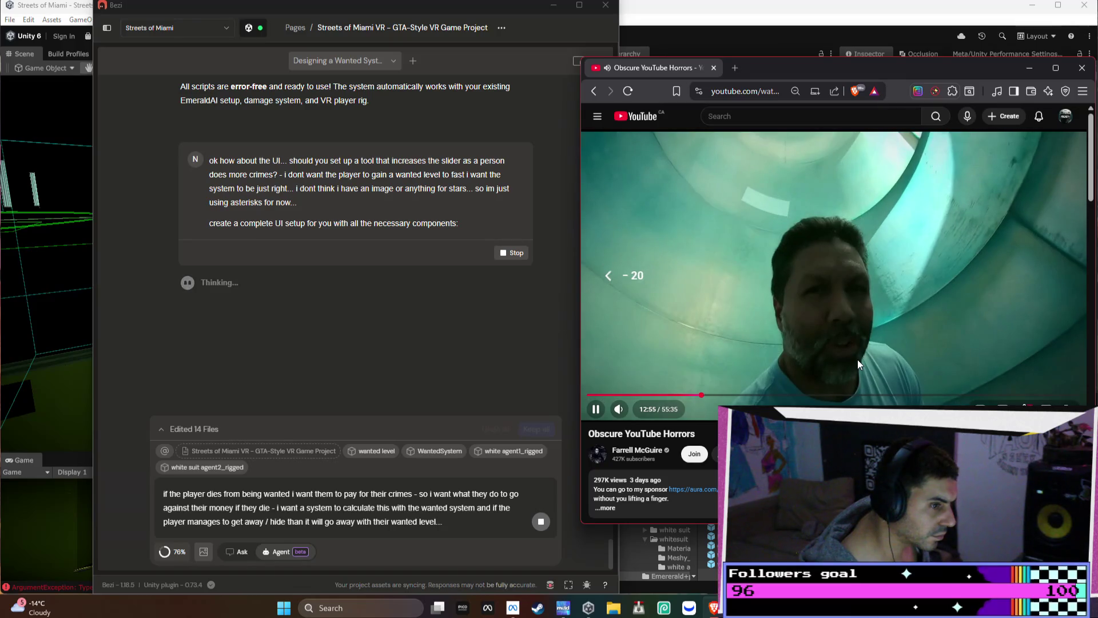
key(Left)
key(Left)
key(Left)
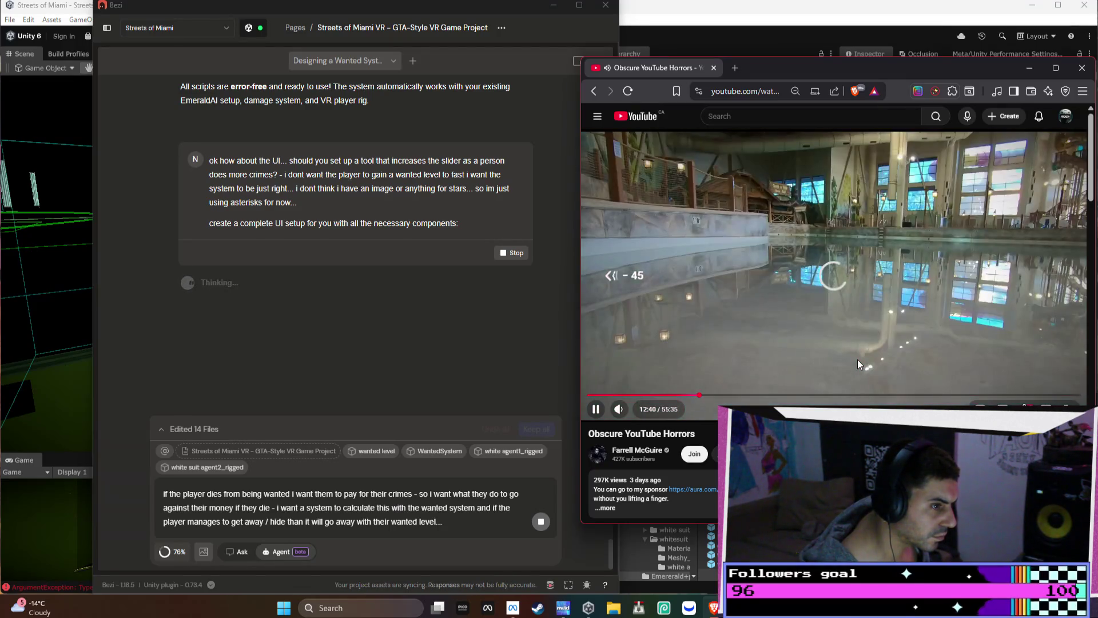
key(Left)
key(Left)
key(Left)
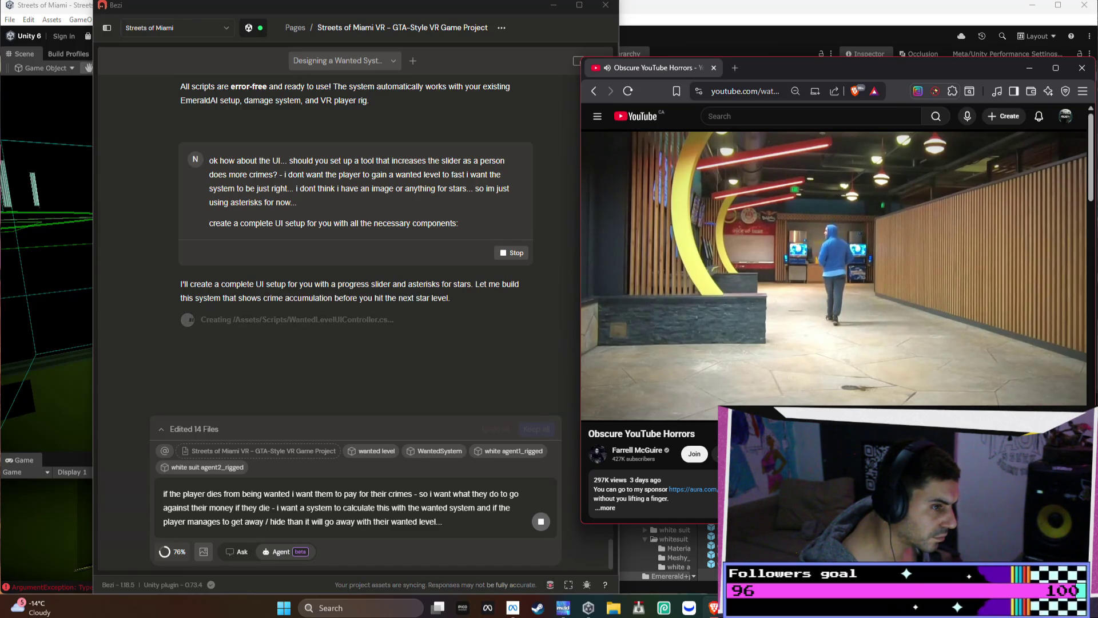
key(Left)
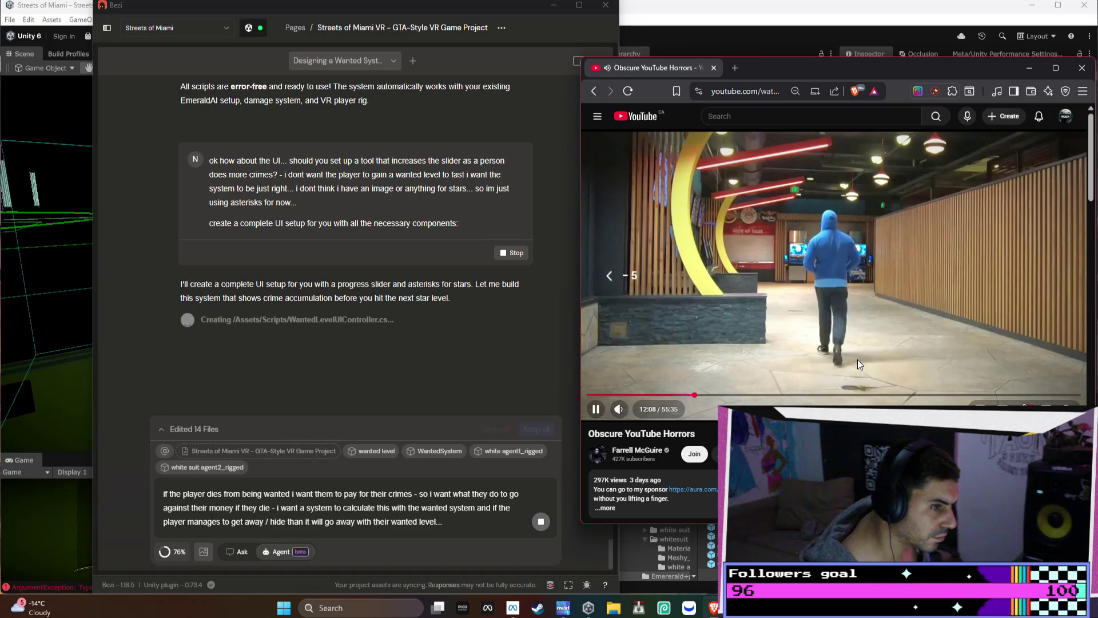
key(Left)
key(Left)
key(Left)
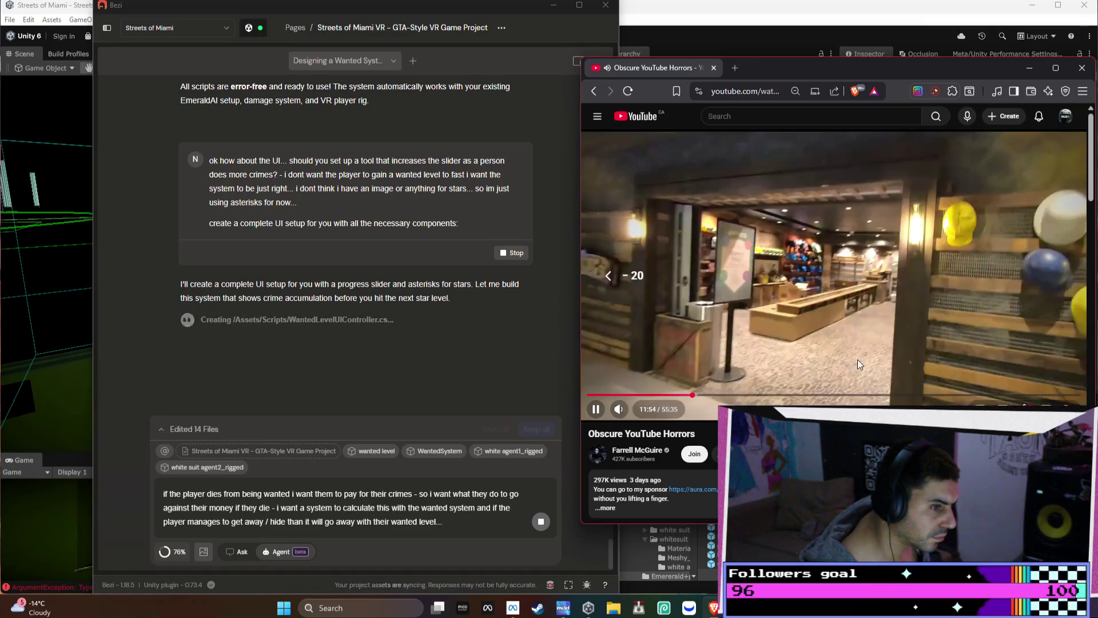
key(Left)
key(Left)
key(Left)
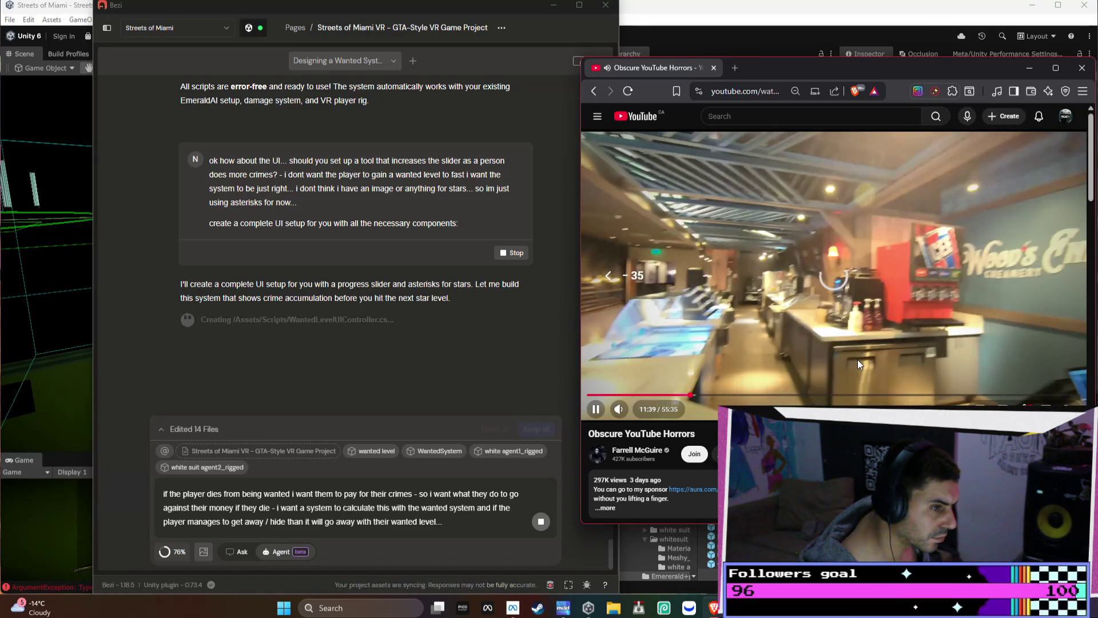
key(Left)
key(Left)
key(Left)
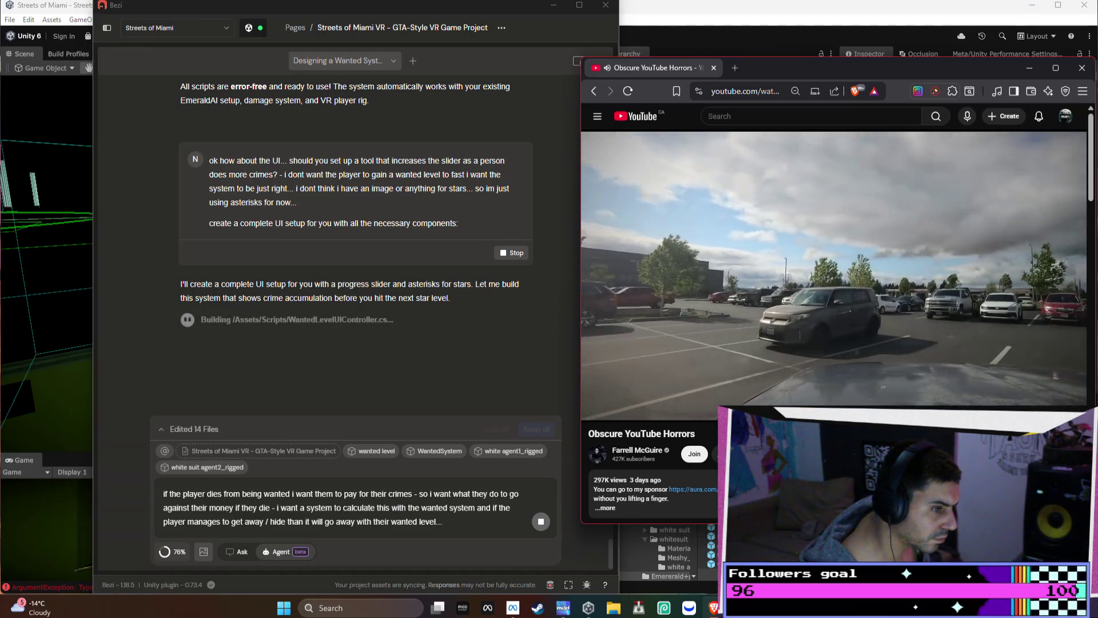
Skip the video forward again in several jumps while the agent writes WantedLevelUIController.cs
key(Right)
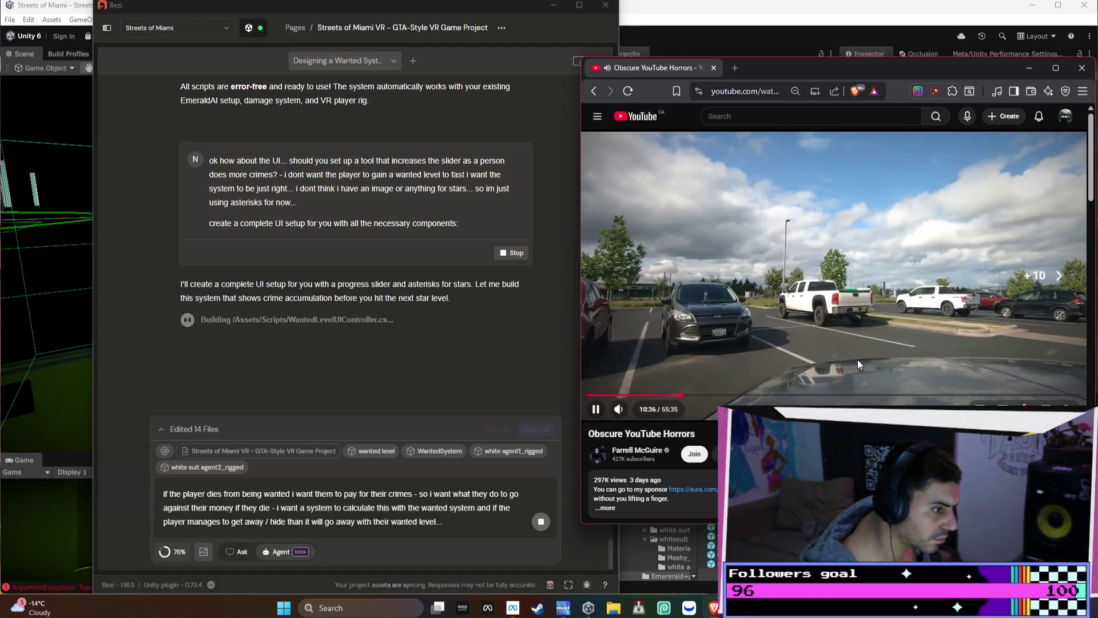
key(Right)
key(Right)
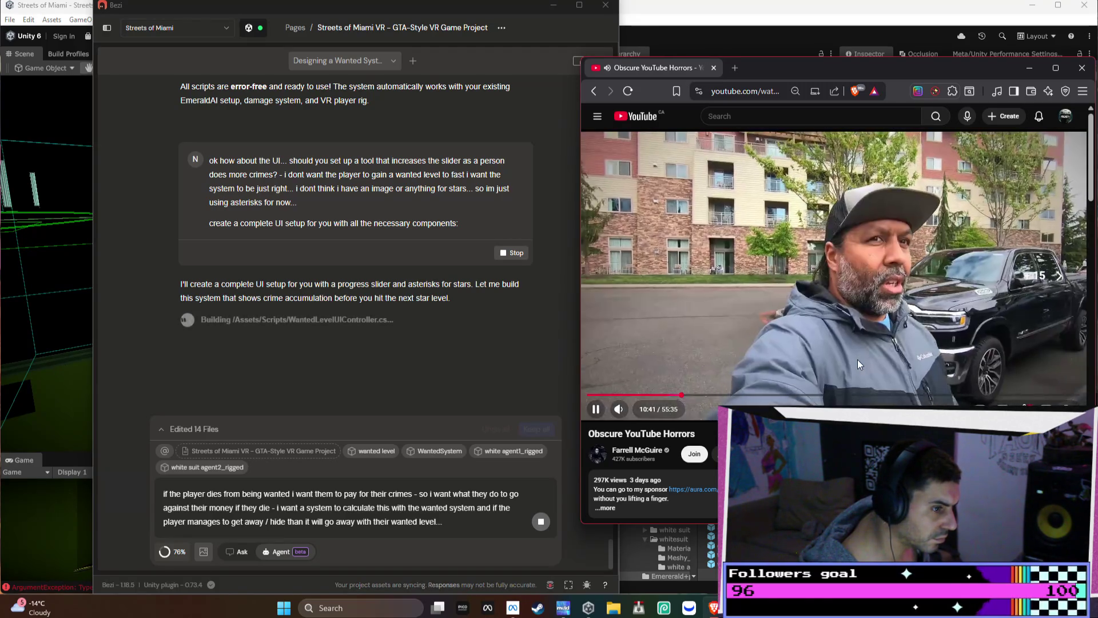
key(Right)
key(Right)
key(Right)
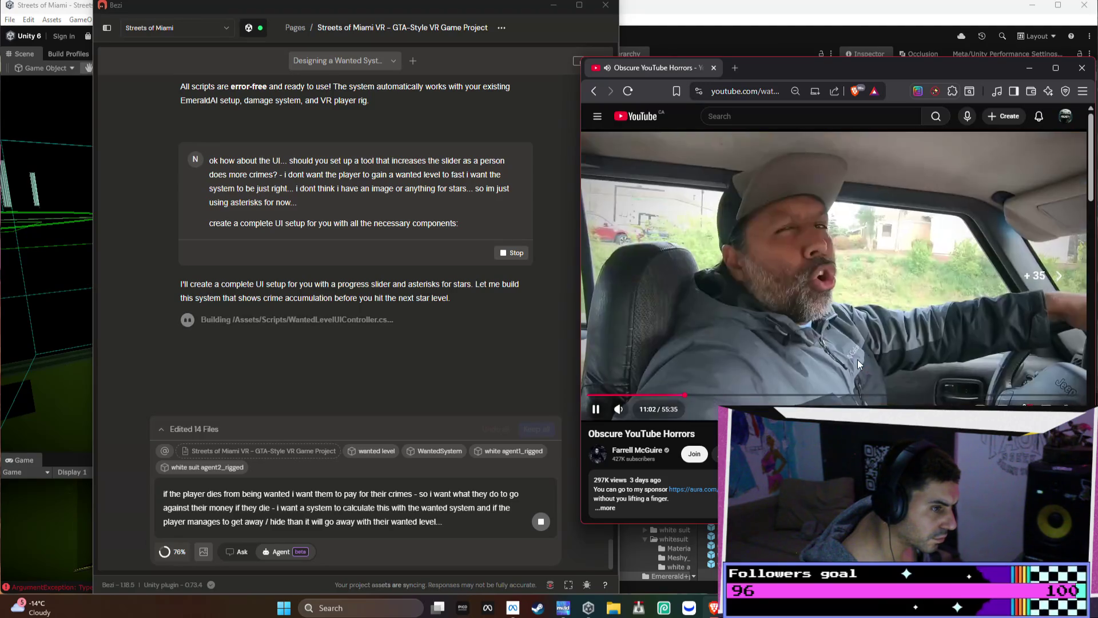
key(Right)
key(Right)
key(Right)
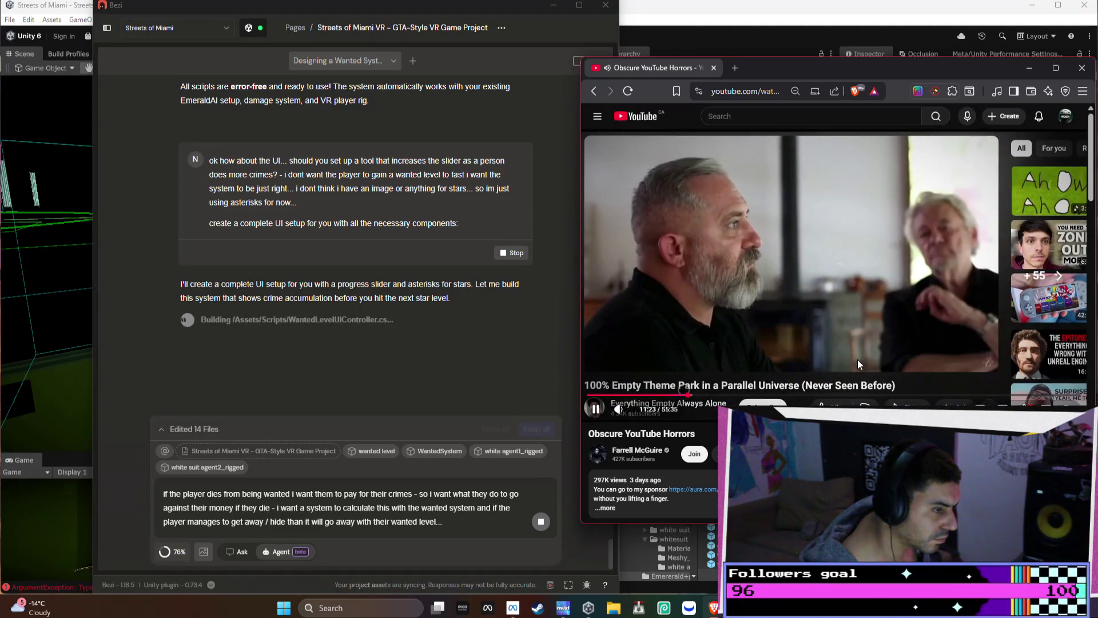
key(Right)
key(Right)
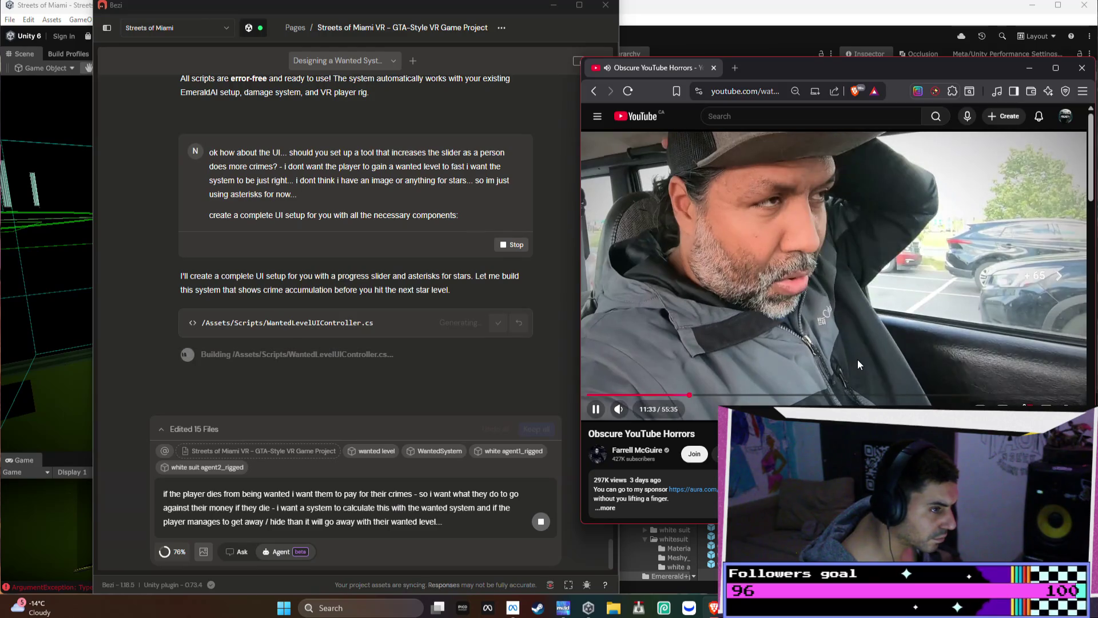
key(Right)
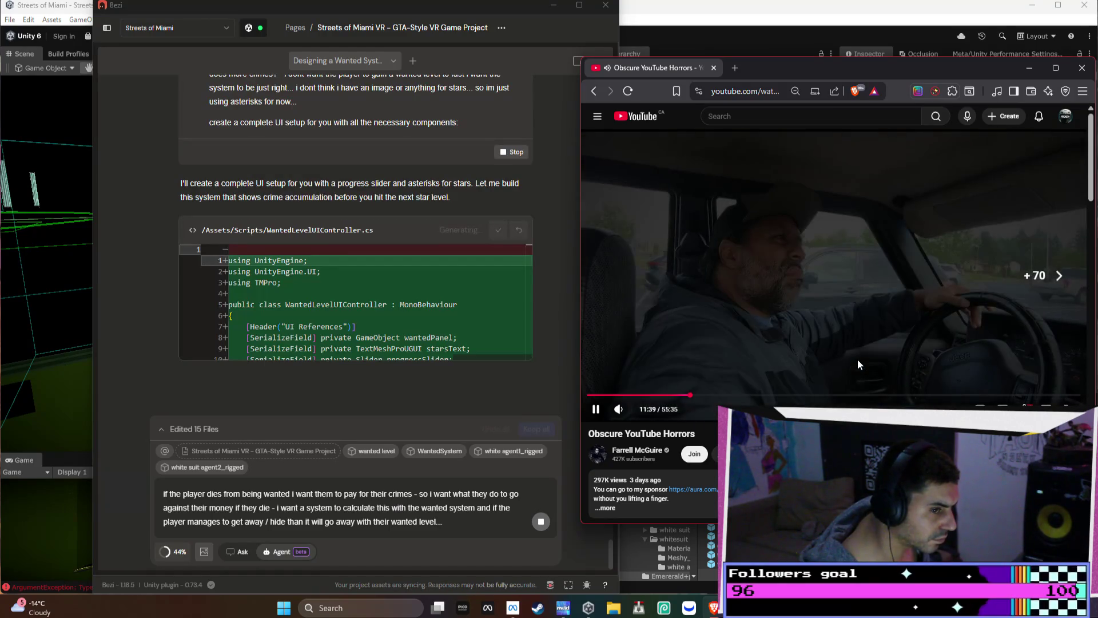